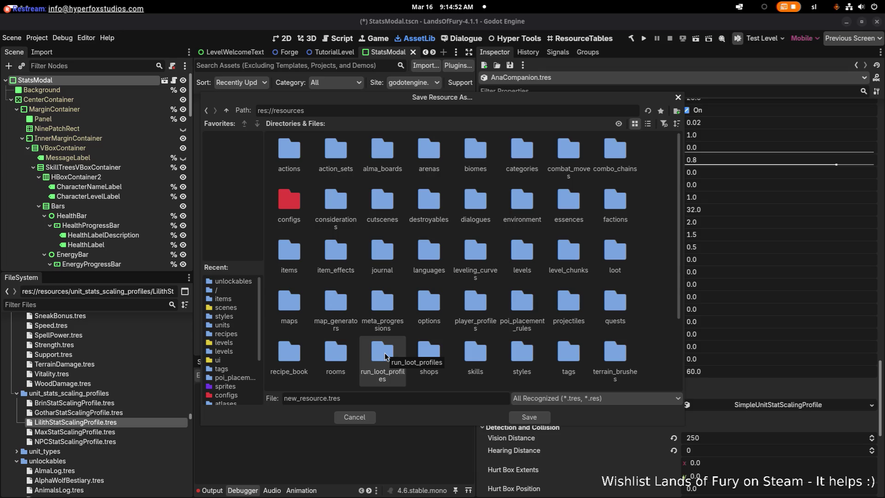
Step: In unit_stats_scaling_profiles, adapt LilithStatScalingProfile.tres's name and save as AnaStatScalingProfile.tres
{"action": "scroll", "coordinate": [424, 357], "scroll_direction": "down", "scroll_amount": 2}
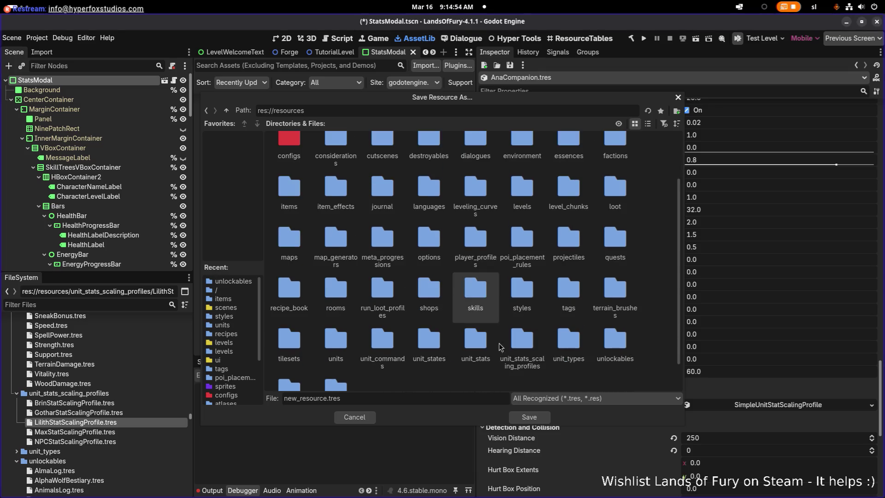
{"action": "double_click", "coordinate": [530, 344]}
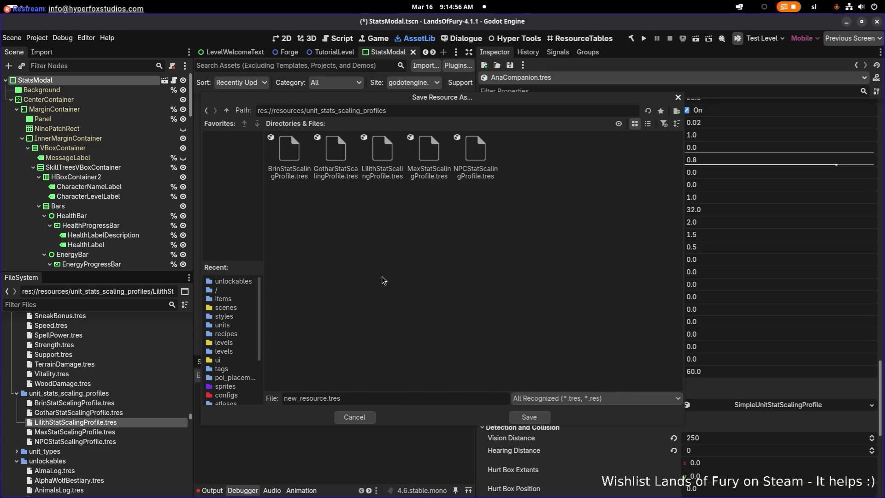
{"action": "left_click", "coordinate": [382, 154]}
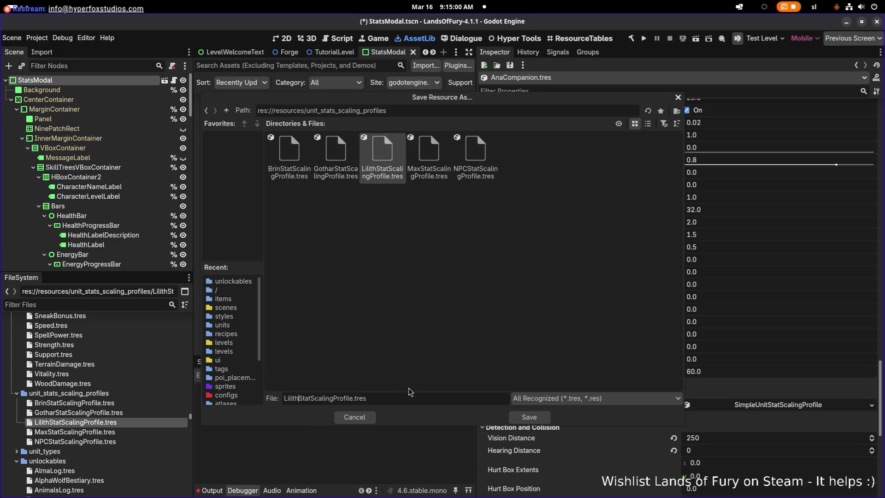
{"action": "key", "text": "BackSpace"}
{"action": "key", "text": "BackSpace"}
{"action": "key", "text": "BackSpace"}
{"action": "type", "text": "Ana"}
{"action": "left_click", "coordinate": [530, 417]}
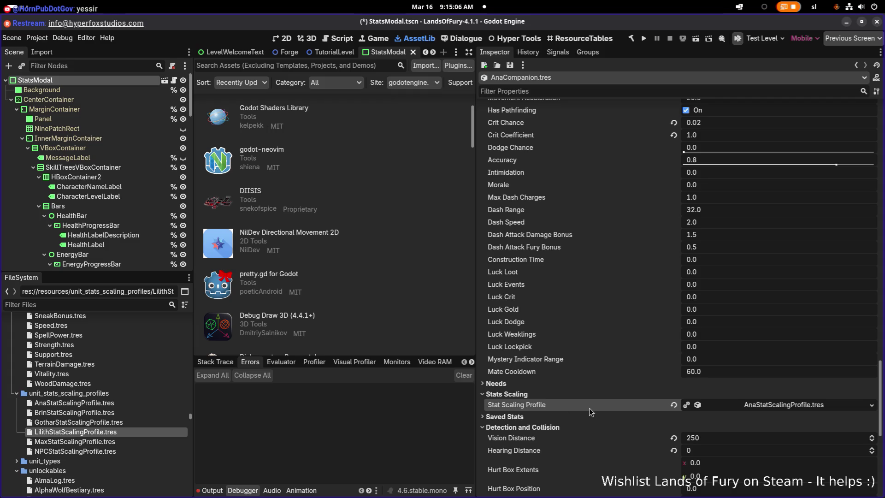
Step: Scroll the Inspector to AnaCompanion's Stat Scaling Profile and expand AnaStatScalingProfile
{"action": "scroll", "coordinate": [743, 401], "scroll_direction": "up", "scroll_amount": 2}
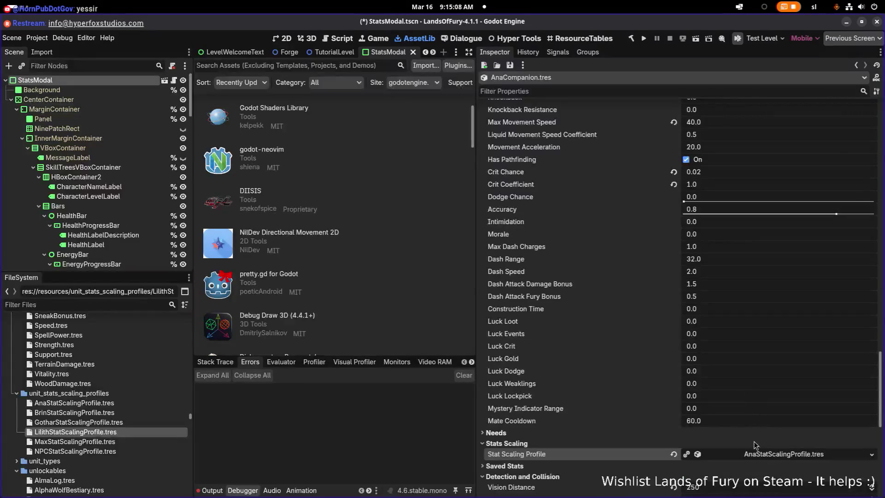
{"action": "scroll", "coordinate": [756, 446], "scroll_direction": "down", "scroll_amount": 4}
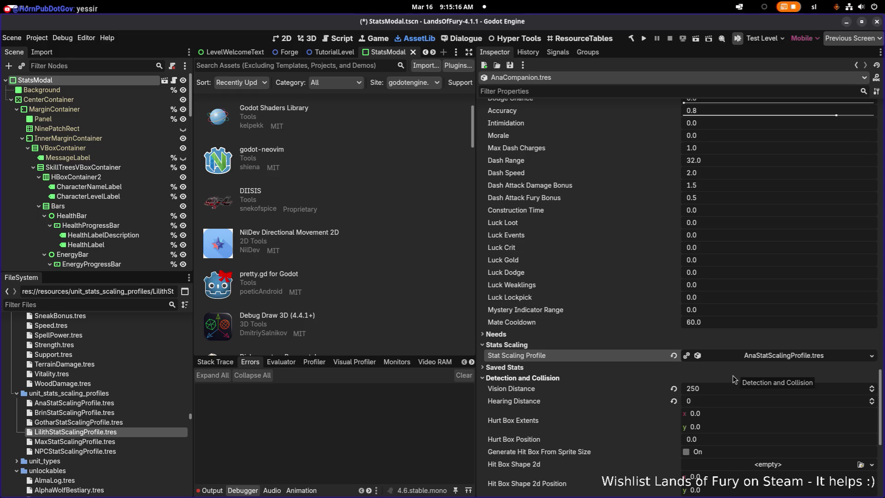
{"action": "left_click", "coordinate": [752, 357]}
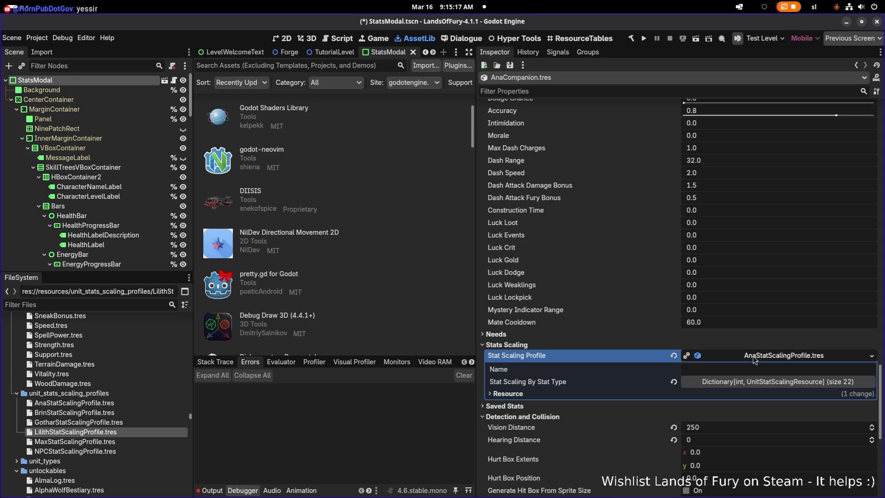
Step: List the 22 per-stat scaling entries and check that AttackSpeed scales from Speed at 0.05
{"action": "left_click", "coordinate": [746, 383]}
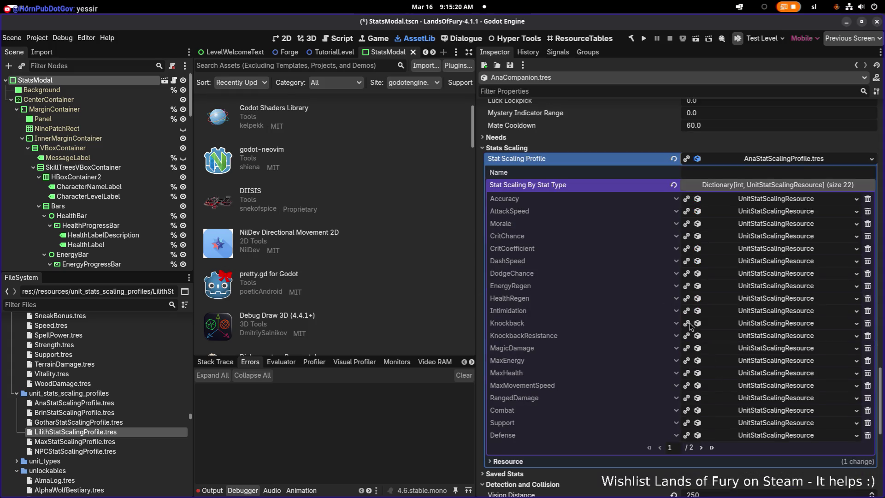
{"action": "left_click", "coordinate": [743, 211]}
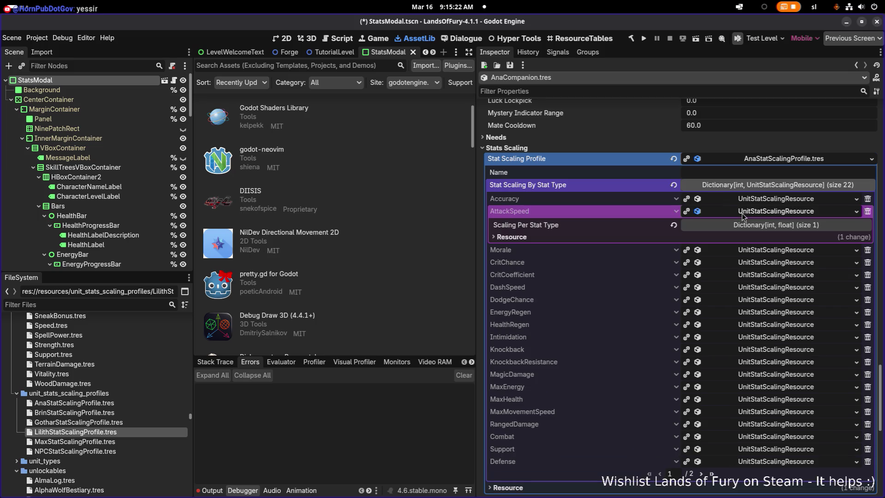
{"action": "left_click", "coordinate": [745, 225]}
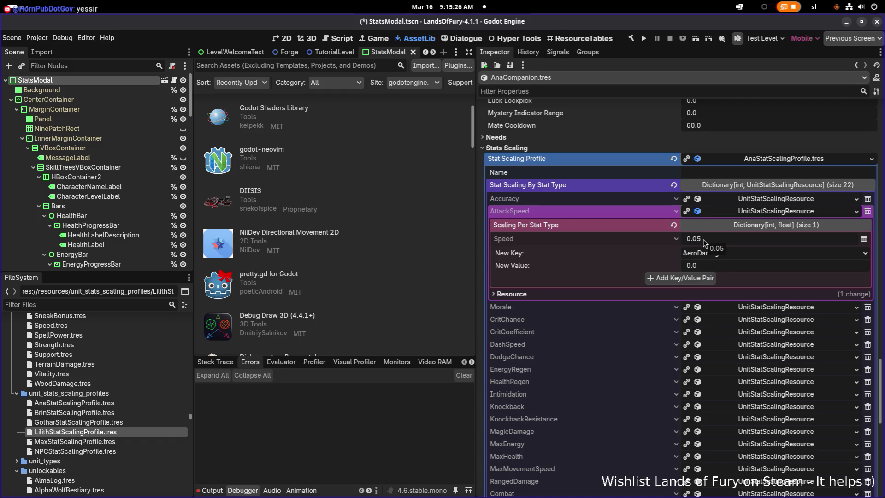
{"action": "left_click", "coordinate": [760, 212]}
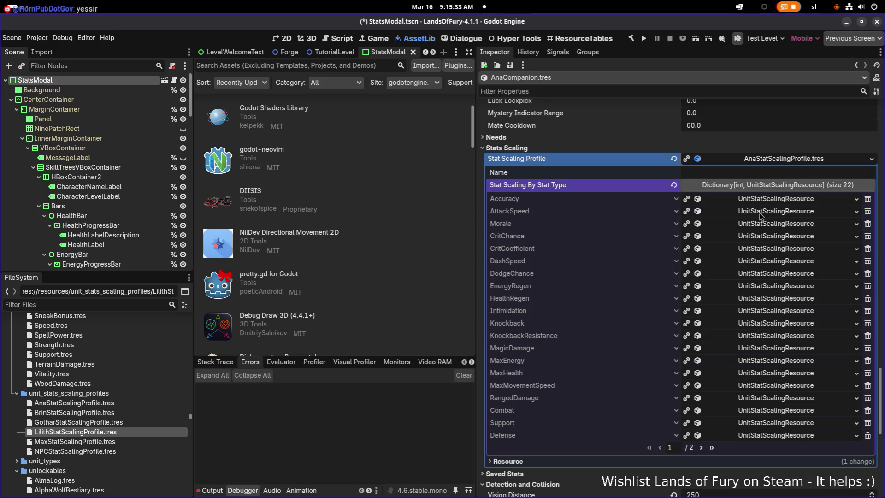
Step: Change CritChance's Support scaling factor from 0.003 to 0.005
{"action": "left_click", "coordinate": [752, 238]}
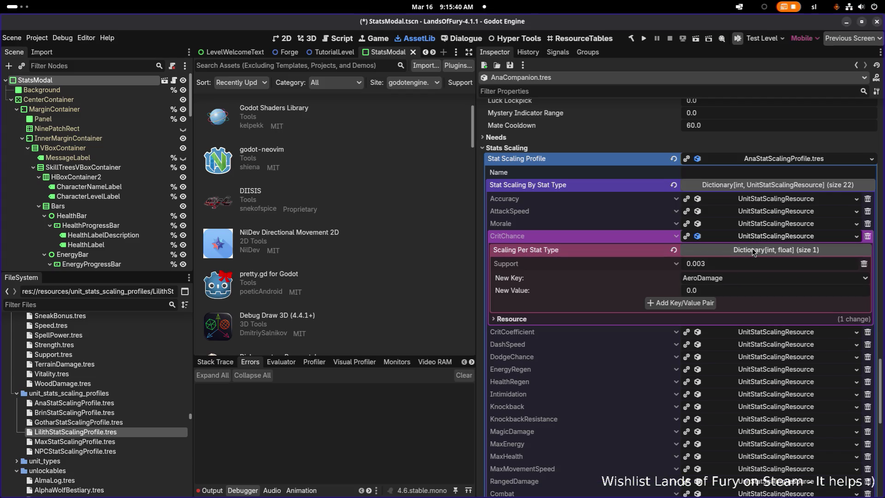
{"action": "left_click", "coordinate": [711, 264]}
{"action": "type", "text": "5"}
{"action": "key", "text": "Return"}
{"action": "left_click", "coordinate": [754, 237]}
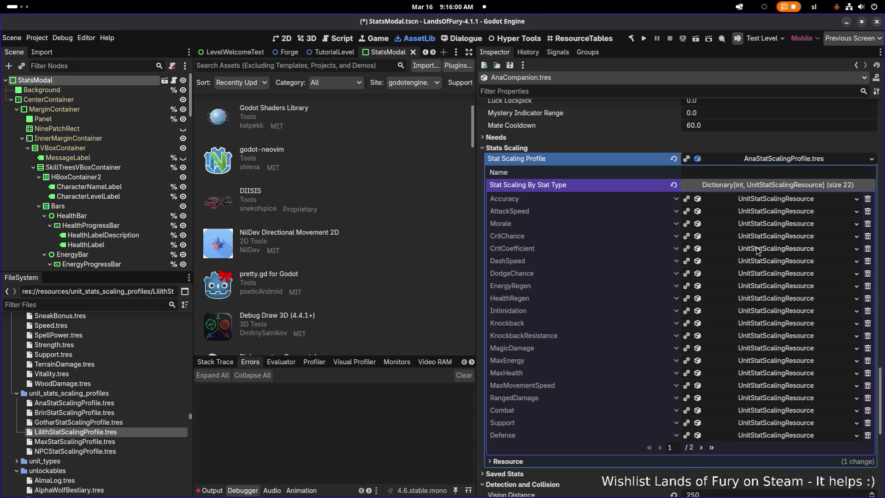
Step: Inspect CritCoefficient's per-stat scaling values, then expand the EnergyRegen entry
{"action": "left_click", "coordinate": [758, 249]}
{"action": "left_click", "coordinate": [755, 261]}
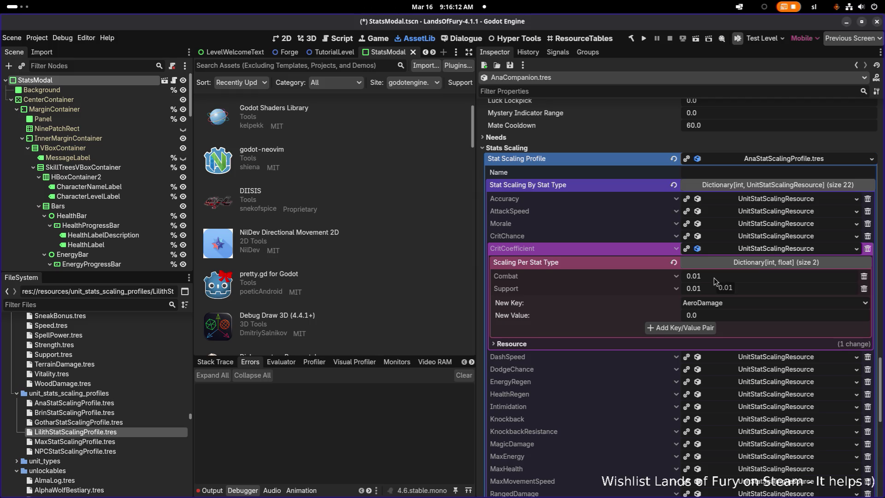
{"action": "left_click", "coordinate": [758, 249]}
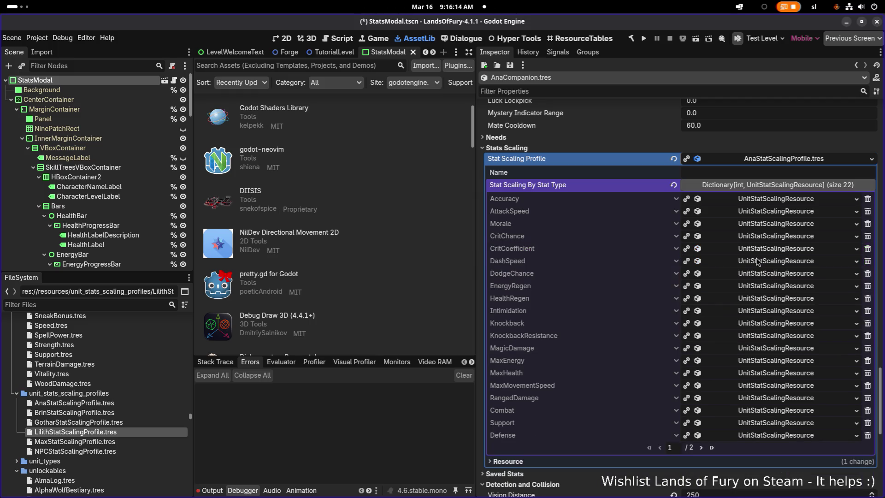
{"action": "left_click", "coordinate": [759, 290]}
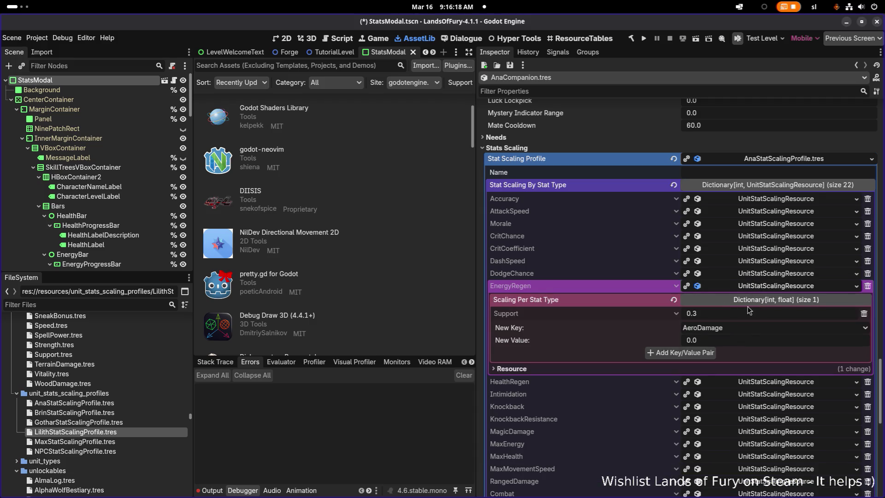
{"action": "left_click", "coordinate": [703, 314]}
{"action": "left_click", "coordinate": [760, 289]}
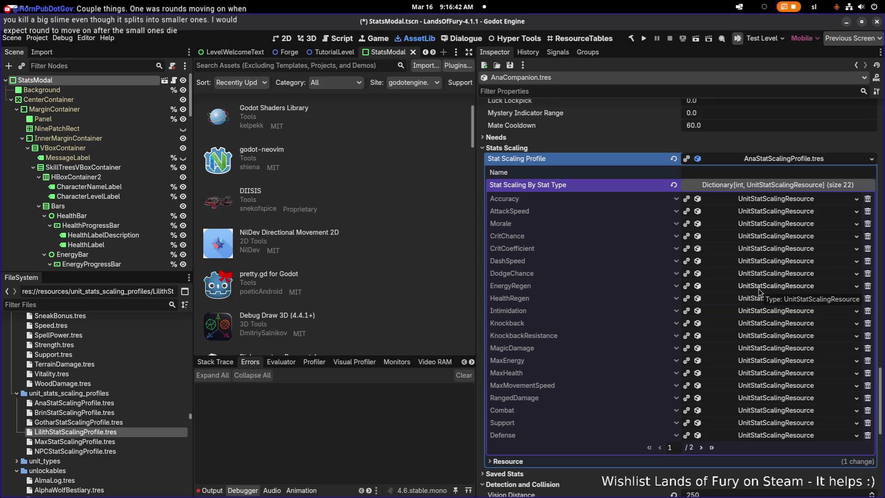
{"action": "left_click", "coordinate": [767, 300]}
Step: Show HealthRegen's scaling values: Support 0.01 and Defense 0.01
{"action": "left_click", "coordinate": [766, 300]}
{"action": "left_click", "coordinate": [765, 301]}
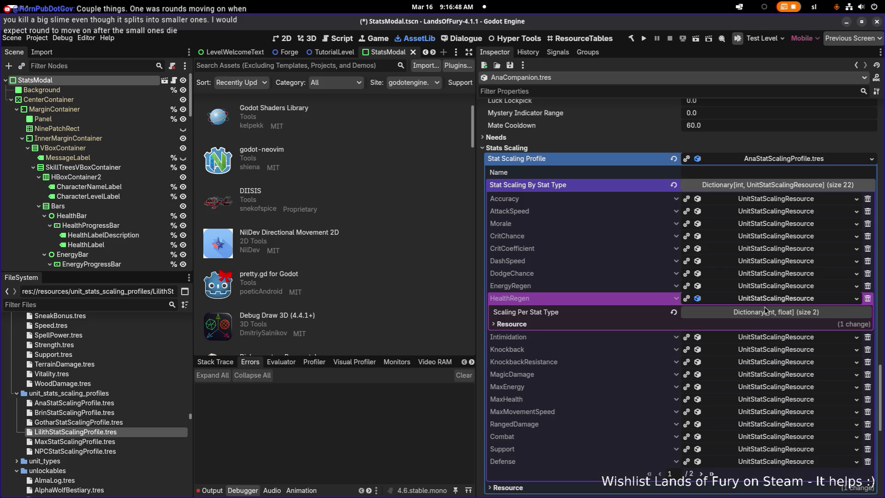
{"action": "left_click", "coordinate": [766, 312]}
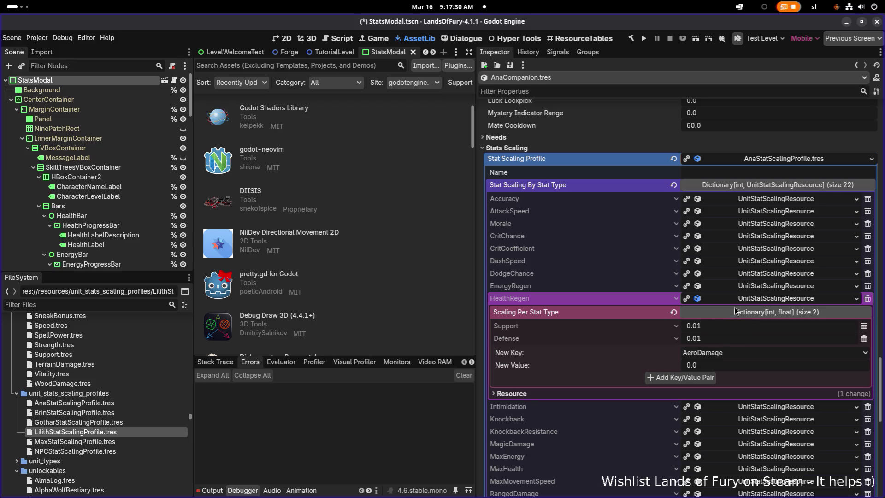
{"action": "left_click", "coordinate": [746, 300]}
{"action": "left_click", "coordinate": [751, 300]}
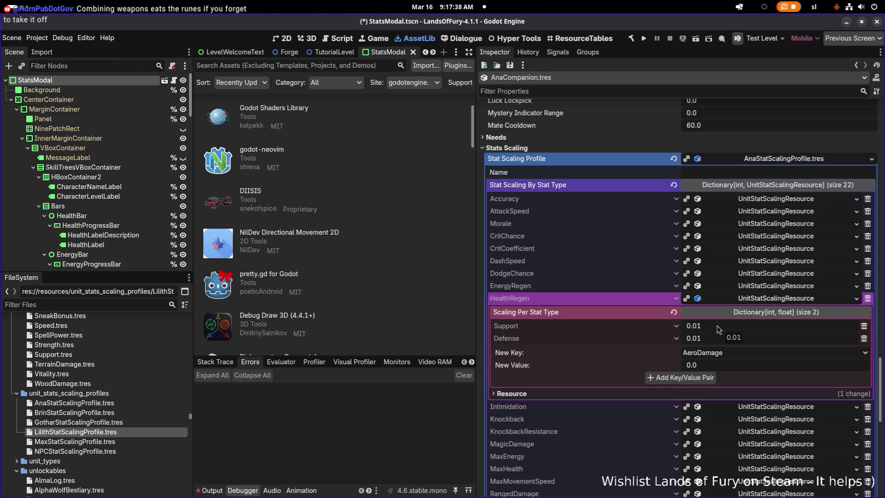
Step: Select the last digit of HealthRegen's Support value 0.01 for editing
{"action": "left_click", "coordinate": [718, 327]}
{"action": "left_click", "coordinate": [756, 299]}
{"action": "left_click", "coordinate": [757, 301]}
{"action": "left_click", "coordinate": [702, 326]}
{"action": "left_click_drag", "start_coordinate": [702, 326], "coordinate": [719, 328]}
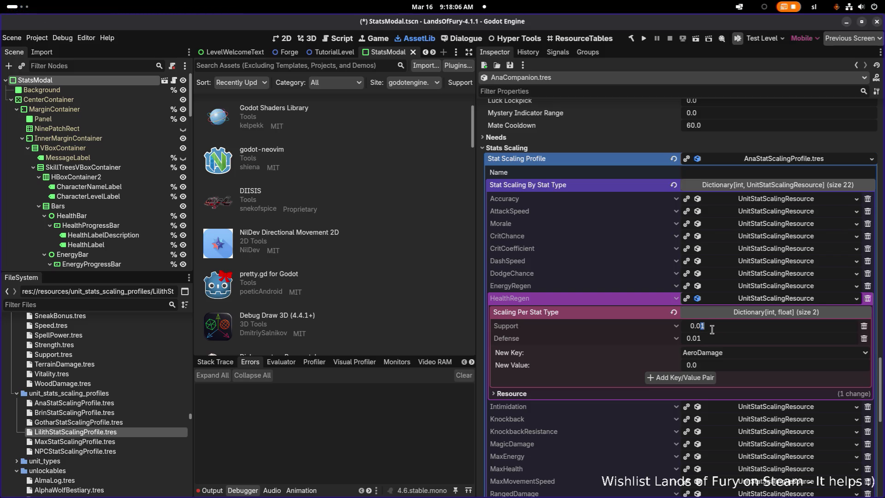
Step: Set HealthRegen's Support factor to 0.02 and Defense factor to 0.015
{"action": "type", "text": "2"}
{"action": "left_click", "coordinate": [707, 338]}
{"action": "left_click_drag", "start_coordinate": [701, 338], "coordinate": [714, 339]}
{"action": "type", "text": "2"}
{"action": "key", "text": "shift+Tab"}
{"action": "key", "text": "Tab"}
{"action": "type", "text": "0.015"}
{"action": "key", "text": "shift+Tab"}
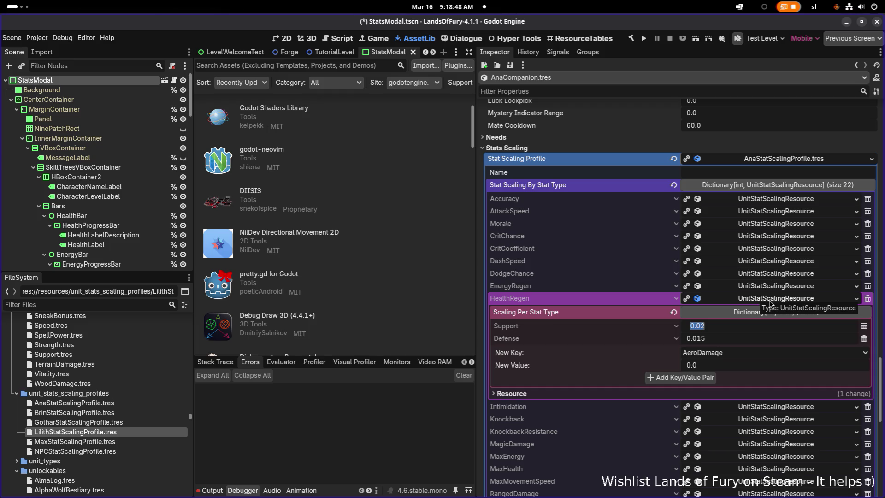
{"action": "left_click", "coordinate": [769, 301]}
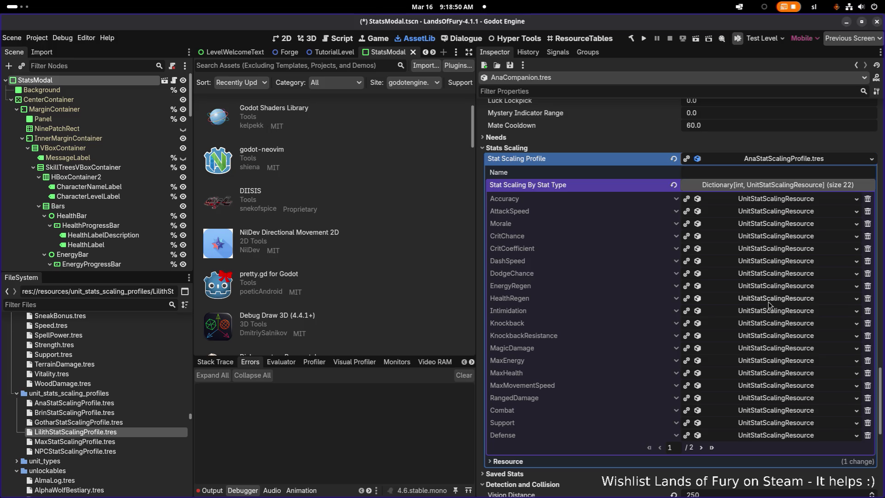
Step: Expand the Knockback entry to show its single Support scaling factor of 1.0
{"action": "left_click", "coordinate": [763, 324]}
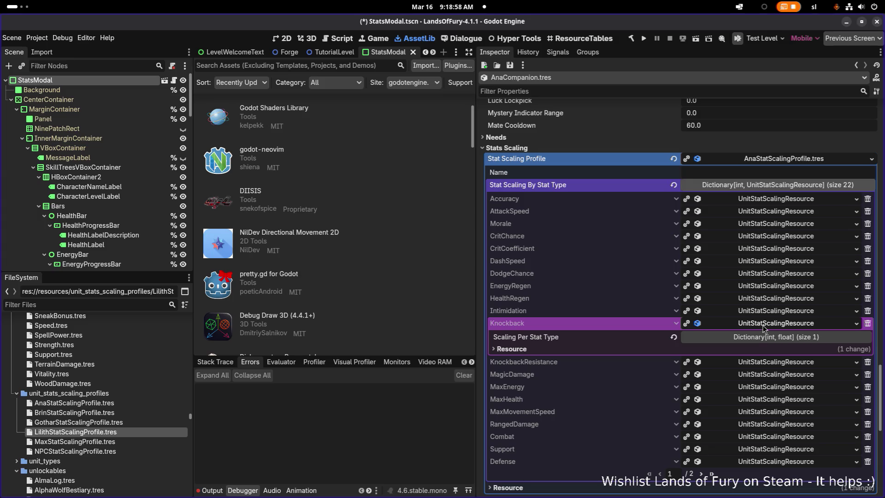
{"action": "left_click", "coordinate": [763, 324]}
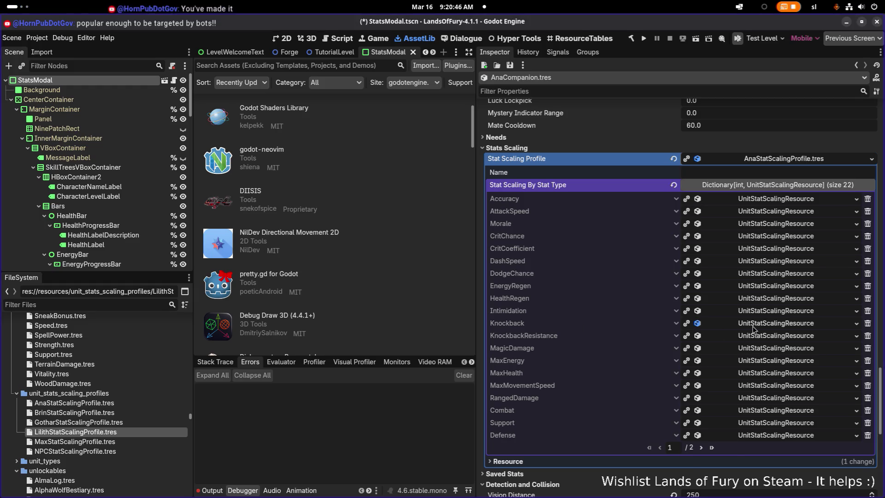
{"action": "left_click", "coordinate": [756, 324]}
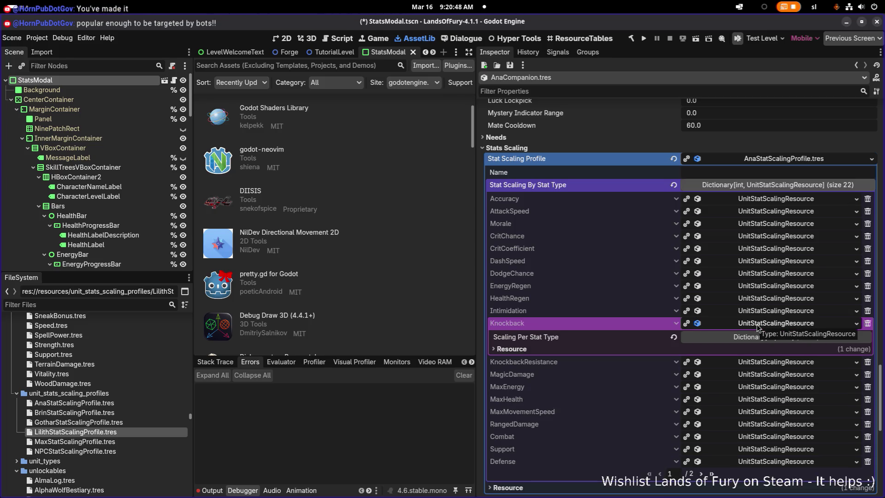
{"action": "left_click", "coordinate": [757, 325]}
{"action": "left_click", "coordinate": [757, 326]}
{"action": "left_click", "coordinate": [763, 337]}
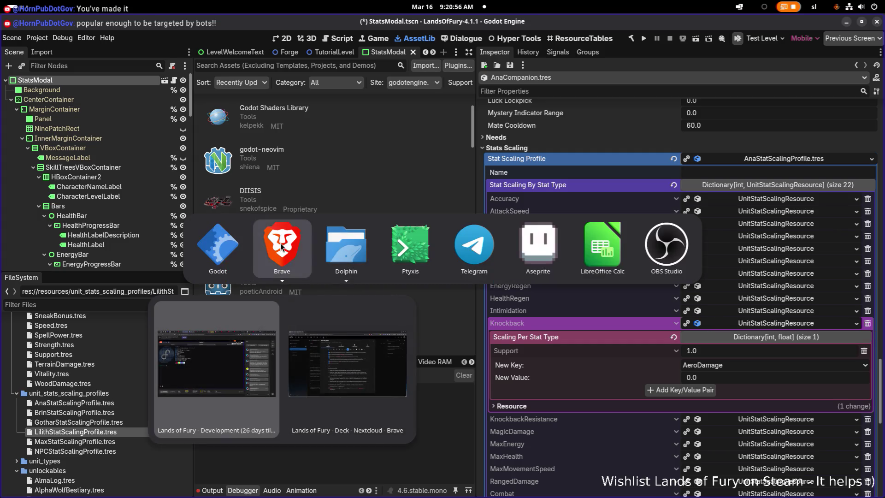
{"action": "left_click", "coordinate": [282, 246]}
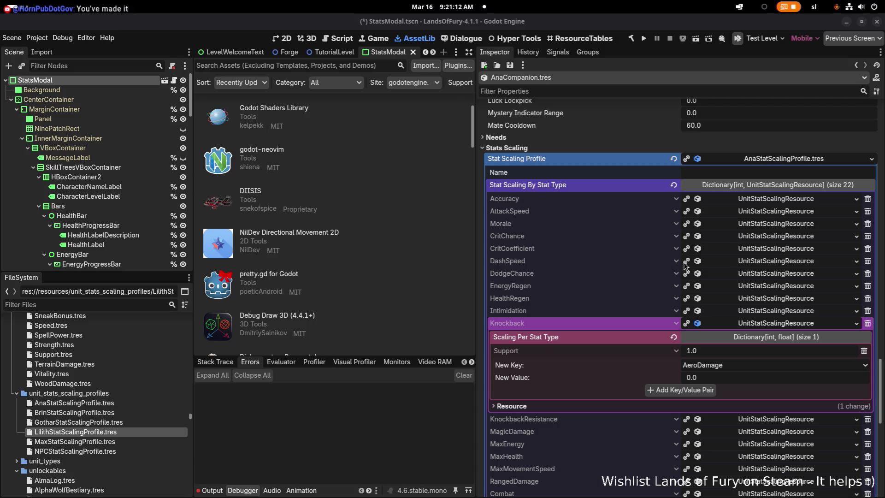
Step: Fold Knockback away and open MagicDamage, showing its Combat scaling factor of 2.0
{"action": "scroll", "coordinate": [739, 326], "scroll_direction": "down", "scroll_amount": 5}
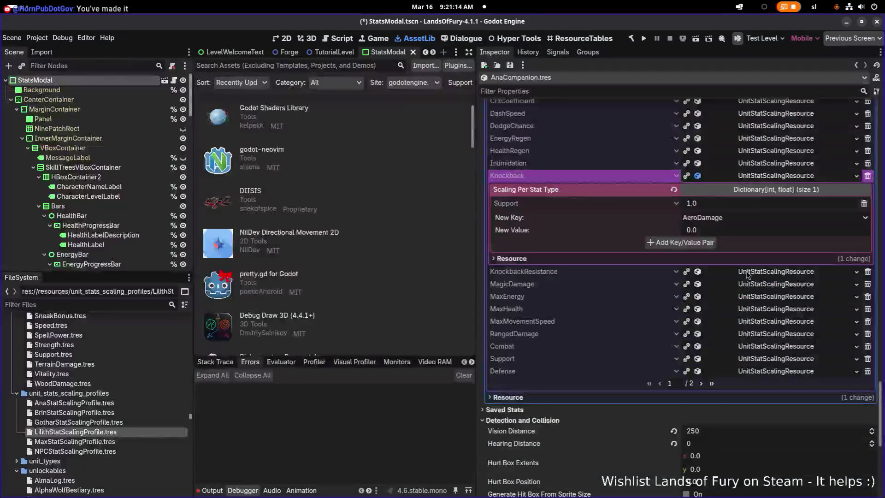
{"action": "left_click", "coordinate": [798, 176]}
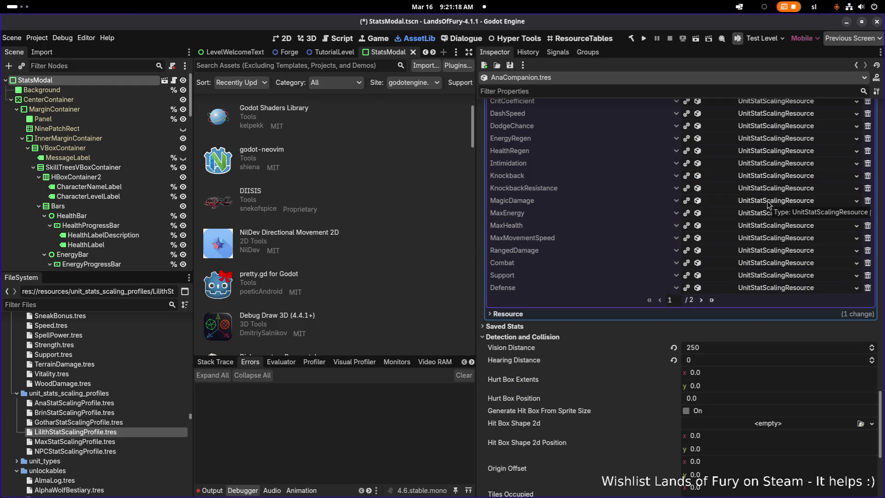
{"action": "left_click", "coordinate": [768, 201]}
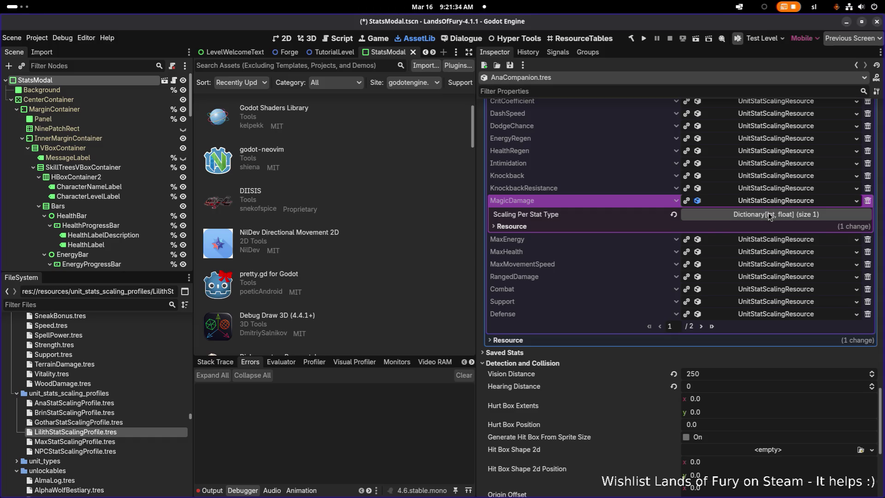
{"action": "left_click", "coordinate": [770, 215]}
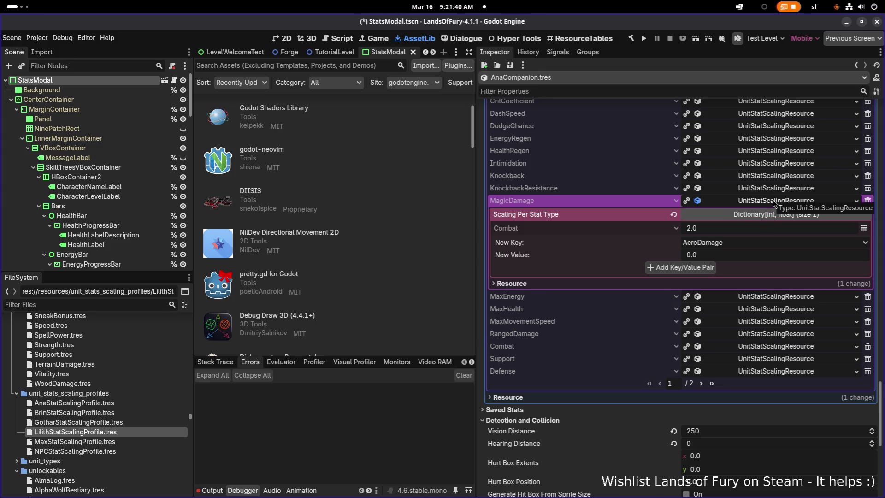
Step: Change MaxEnergy's Support scaling factor from 1.5 to 2.0
{"action": "left_click", "coordinate": [774, 203]}
{"action": "left_click", "coordinate": [774, 216]}
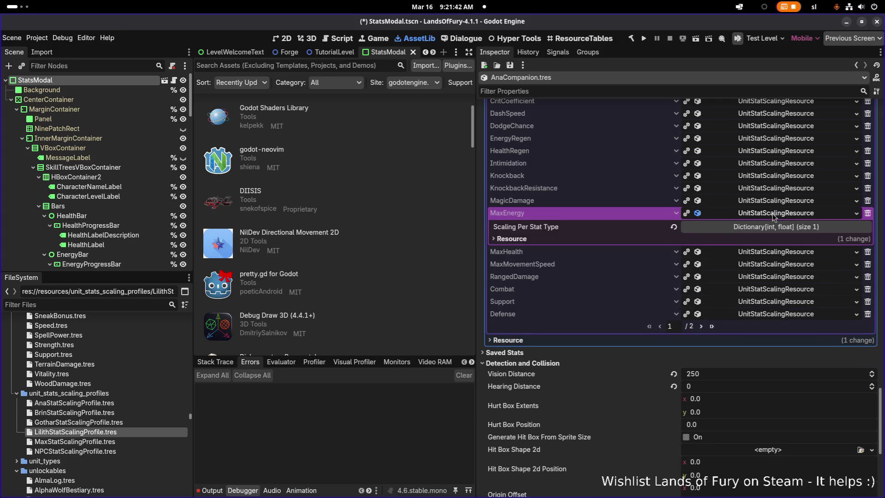
{"action": "left_click", "coordinate": [761, 227]}
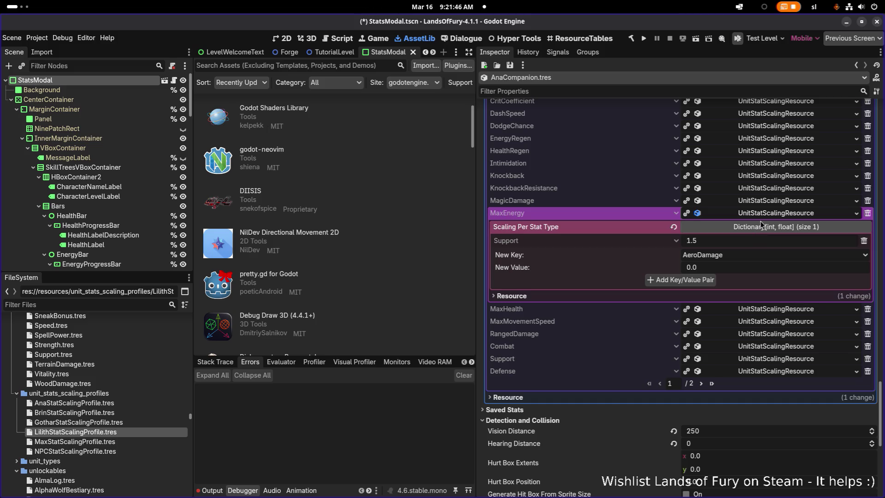
{"action": "left_click", "coordinate": [766, 214]}
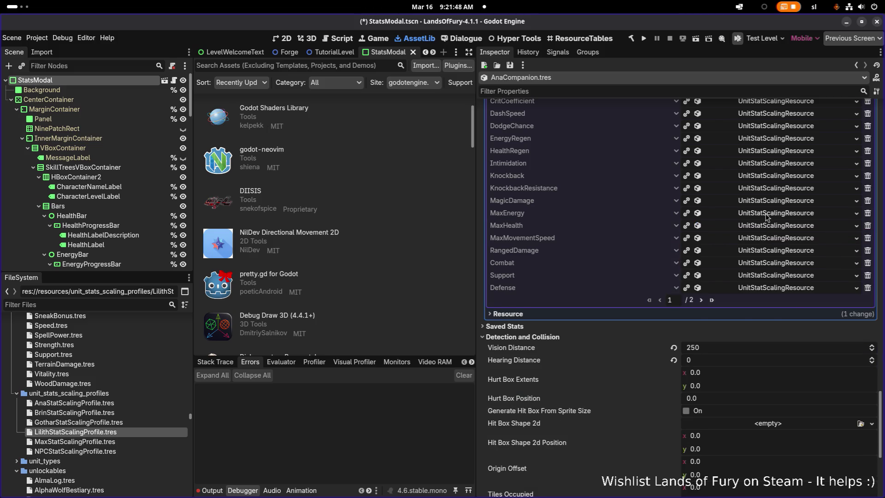
{"action": "left_click", "coordinate": [766, 214]}
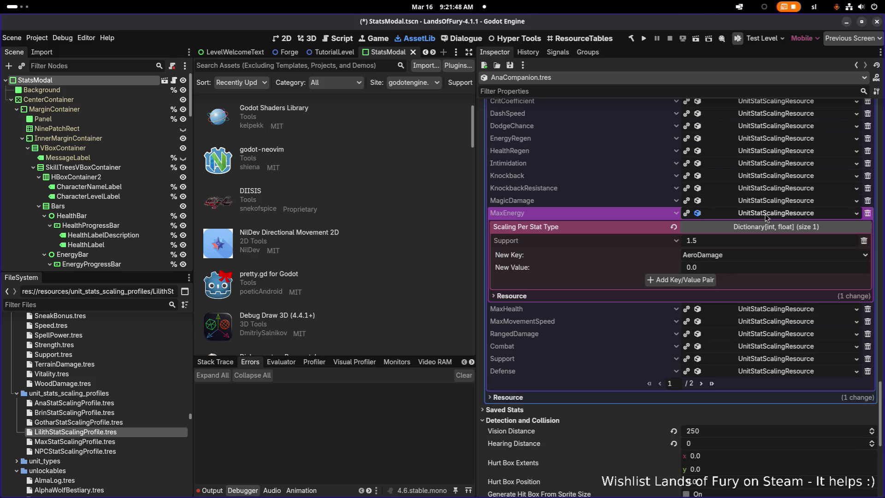
{"action": "left_click", "coordinate": [710, 241]}
{"action": "double_click", "coordinate": [710, 240]}
{"action": "type", "text": "2"}
{"action": "key", "text": "Return"}
{"action": "left_click", "coordinate": [748, 215]}
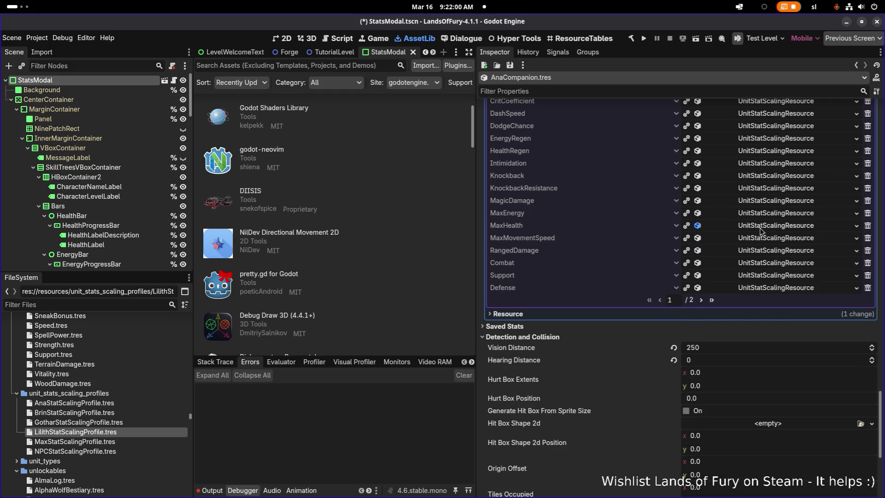
Step: Change MaxHealth's Defense scaling factor from 3.0 to 2.0
{"action": "left_click", "coordinate": [760, 227]}
{"action": "left_click", "coordinate": [759, 239]}
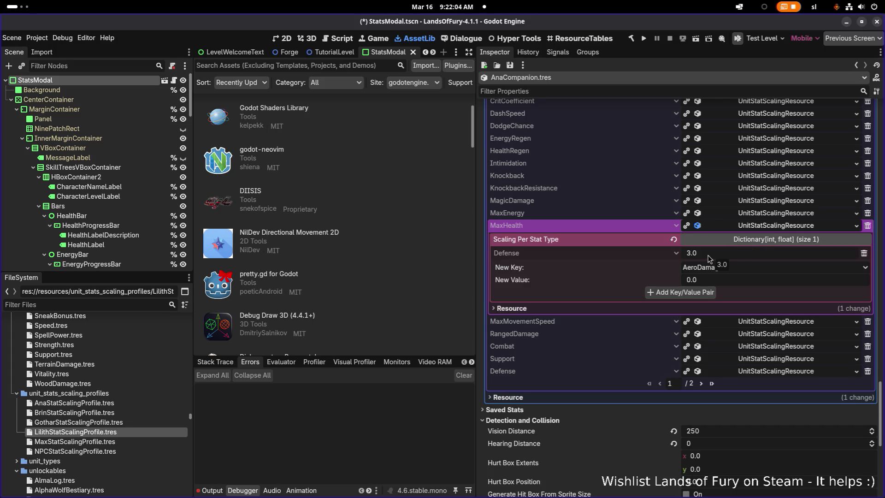
{"action": "left_click", "coordinate": [686, 254]}
{"action": "type", "text": "2"}
{"action": "key", "text": "Return"}
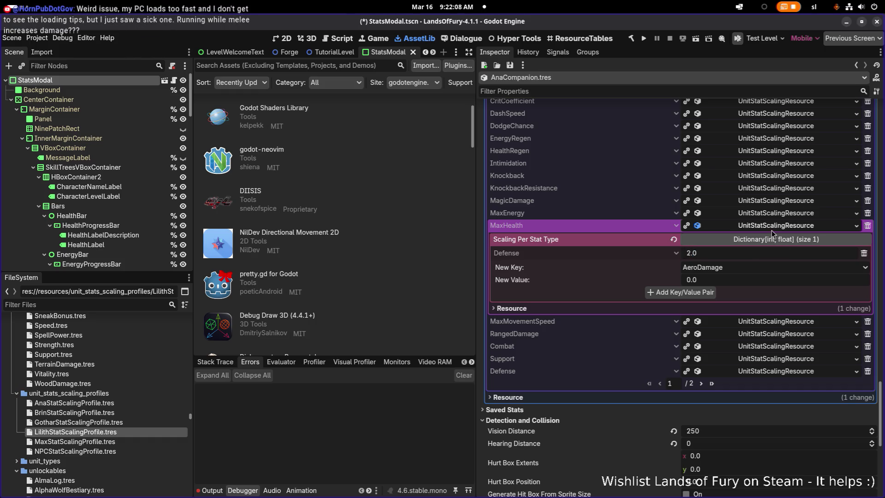
{"action": "left_click", "coordinate": [772, 229]}
Step: Review MaxMovementSpeed's Speed factor, leaving it at 1.0
{"action": "left_click", "coordinate": [769, 238]}
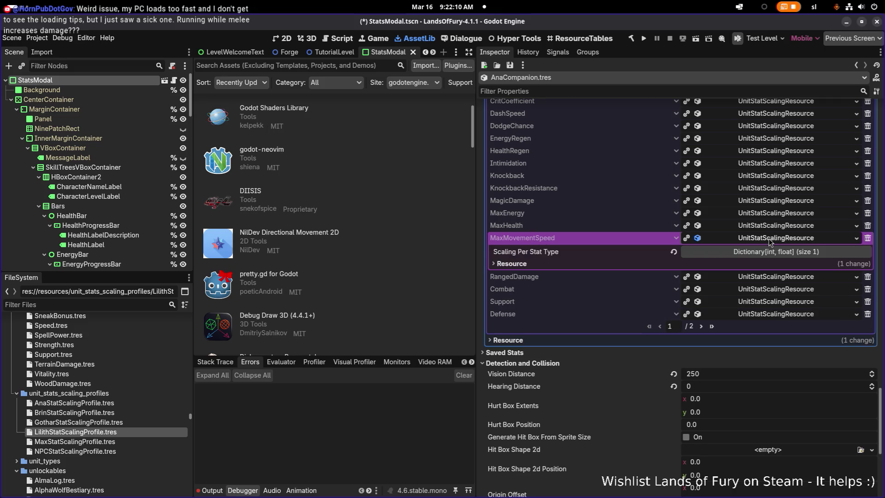
{"action": "left_click", "coordinate": [767, 251]}
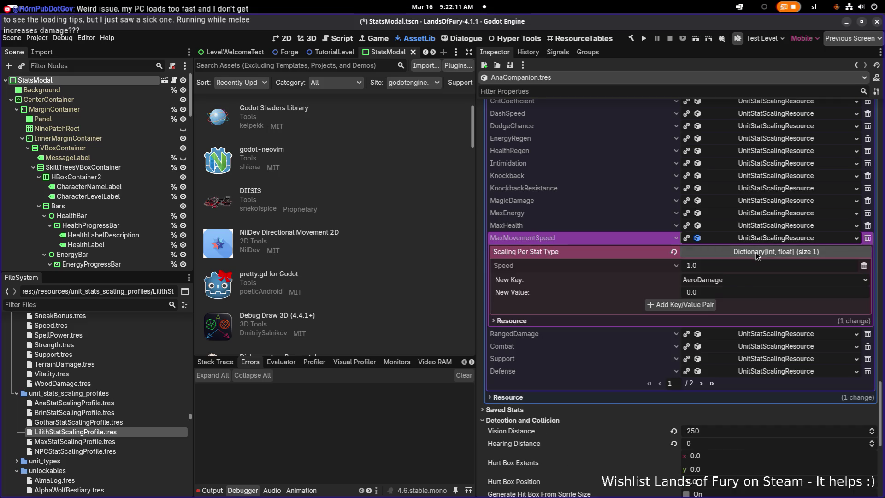
{"action": "left_click", "coordinate": [705, 266]}
{"action": "left_click_drag", "start_coordinate": [698, 266], "coordinate": [706, 265]}
{"action": "left_click", "coordinate": [754, 239]}
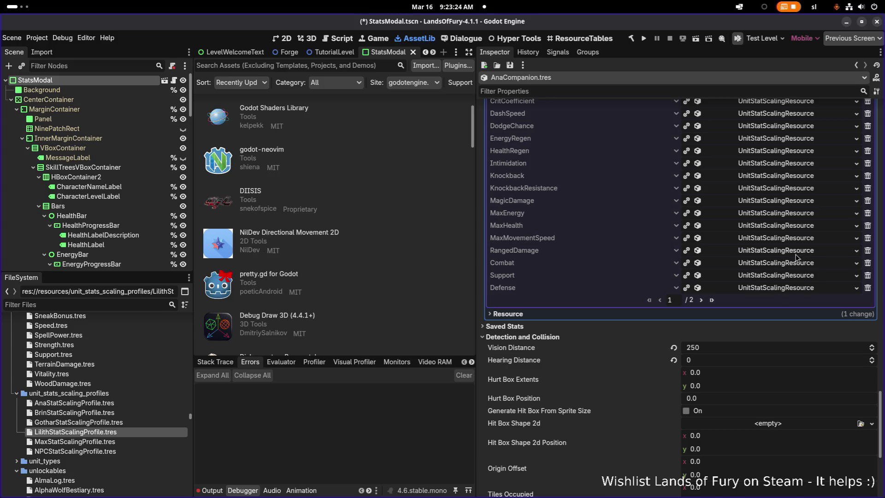
Step: Expand the Combat stat's scaling resource to reveal its still-empty per-stat dictionary
{"action": "left_click", "coordinate": [782, 266]}
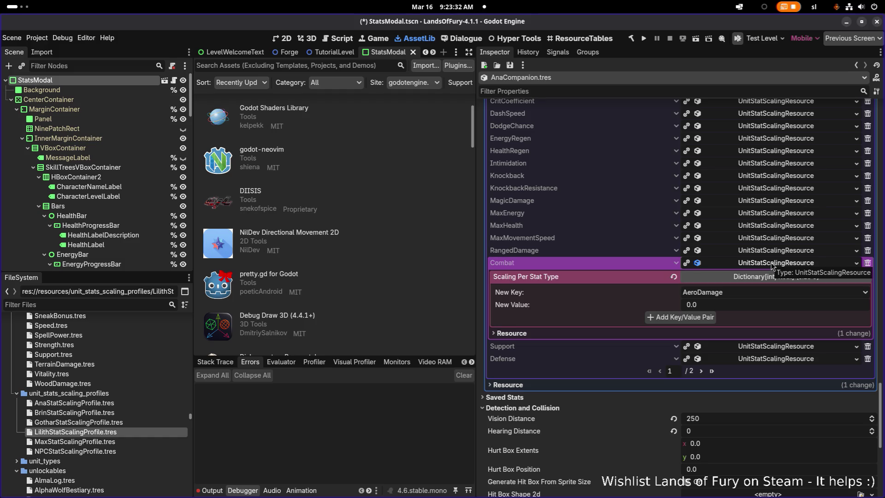
Step: Inspect the Combat, Support and SpellPower scaling resources across both entry pages
{"action": "left_click", "coordinate": [772, 264]}
{"action": "left_click", "coordinate": [769, 276]}
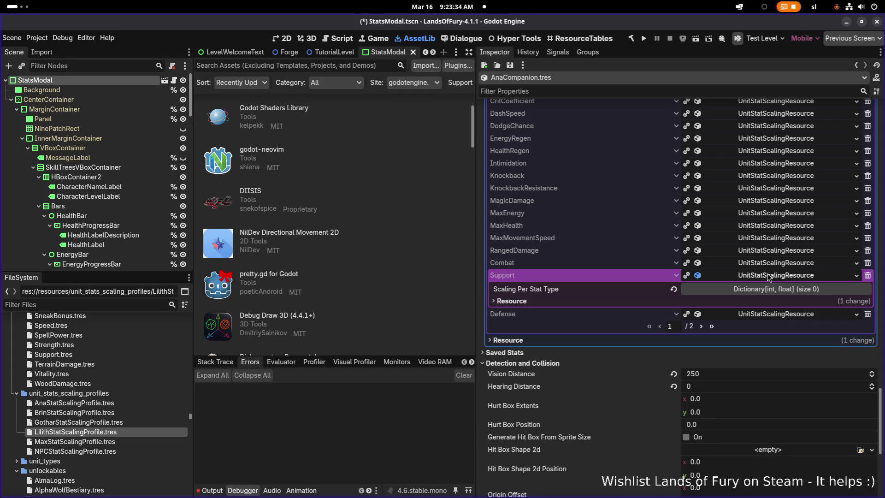
{"action": "left_click", "coordinate": [769, 275]}
{"action": "left_click", "coordinate": [702, 302]}
{"action": "scroll", "coordinate": [702, 306], "scroll_direction": "up", "scroll_amount": 5}
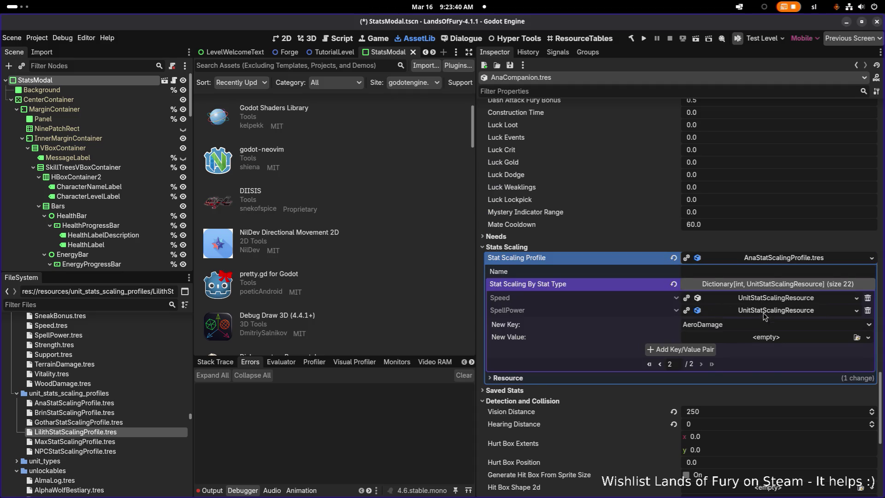
{"action": "left_click", "coordinate": [764, 314]}
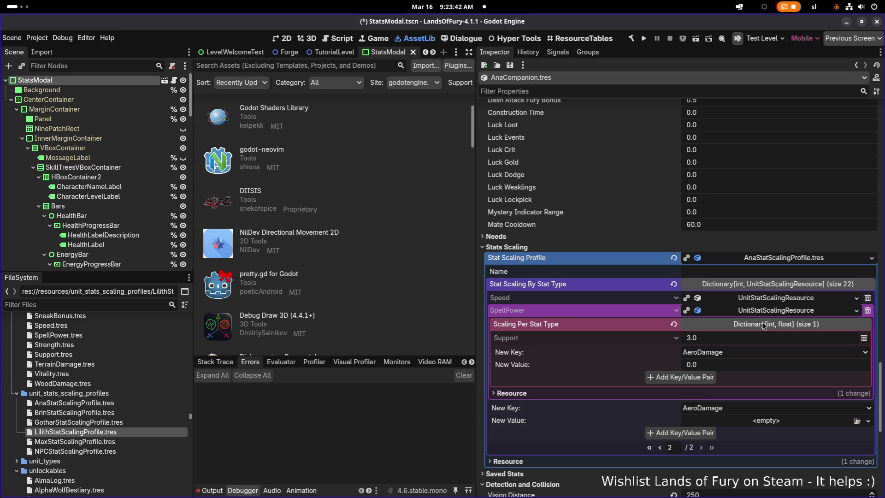
Step: Change MagicDamage's Combat scaling value from 2.0 to 3.0
{"action": "left_click", "coordinate": [661, 448]}
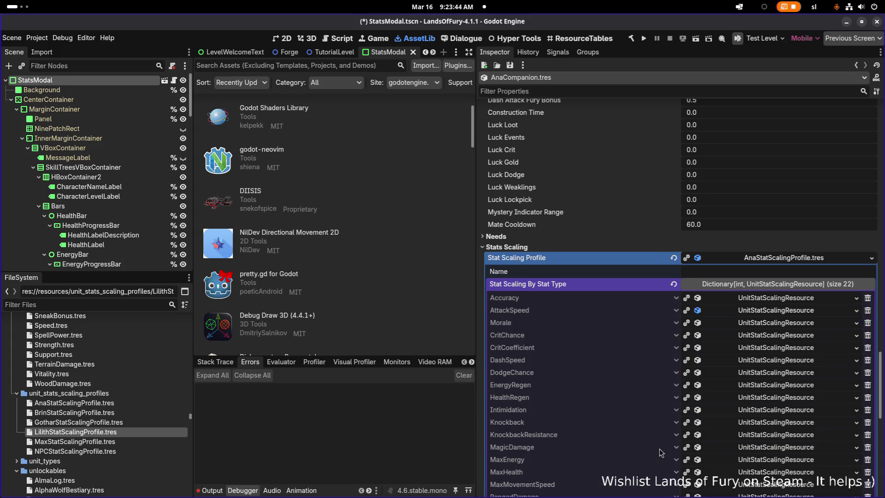
{"action": "scroll", "coordinate": [715, 381], "scroll_direction": "down", "scroll_amount": 3}
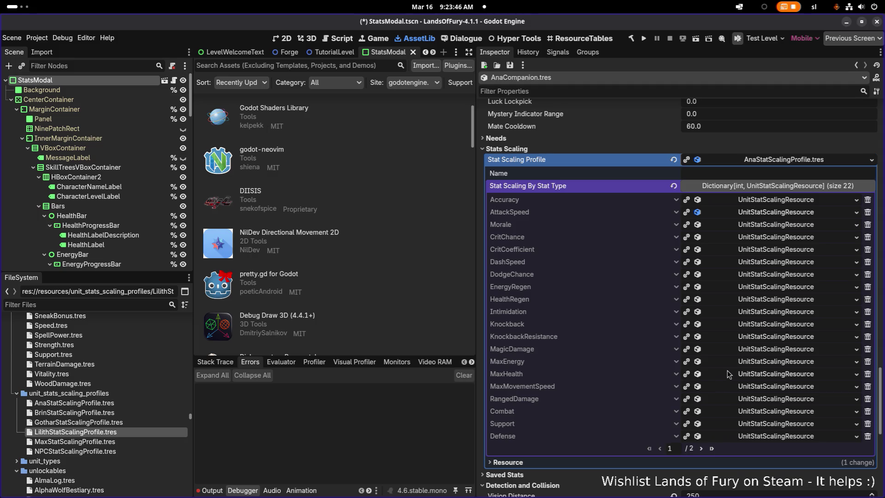
{"action": "left_click", "coordinate": [761, 349]}
{"action": "left_click", "coordinate": [730, 382]}
{"action": "type", "text": "3"}
{"action": "key", "text": "Return"}
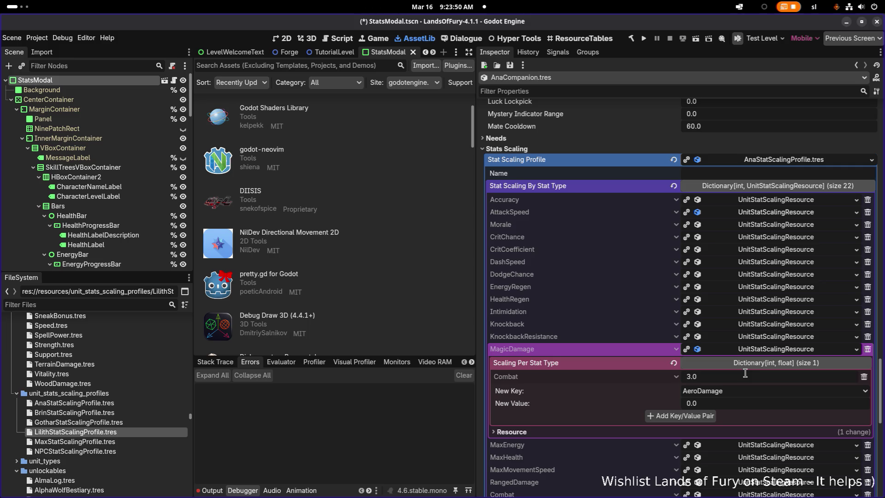
{"action": "left_click", "coordinate": [763, 350]}
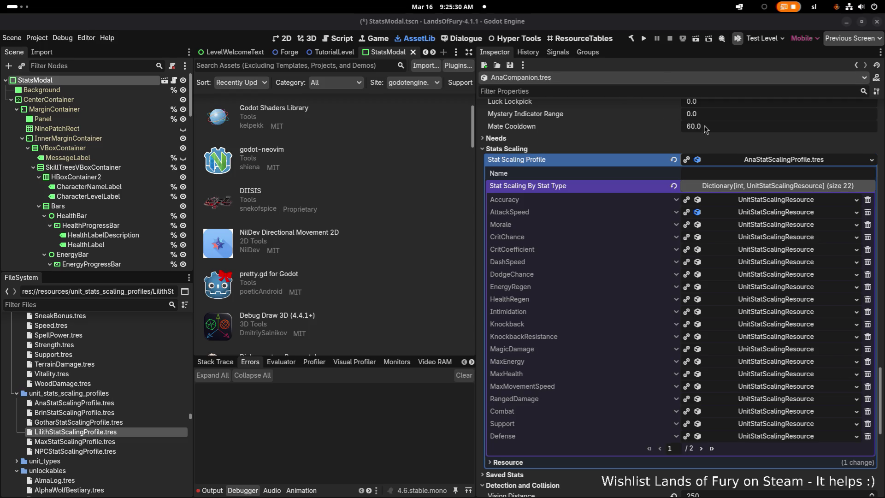
Step: Make the AttackAction and its two considerations unique with Make Unique (Recursive)
{"action": "left_click", "coordinate": [763, 160]}
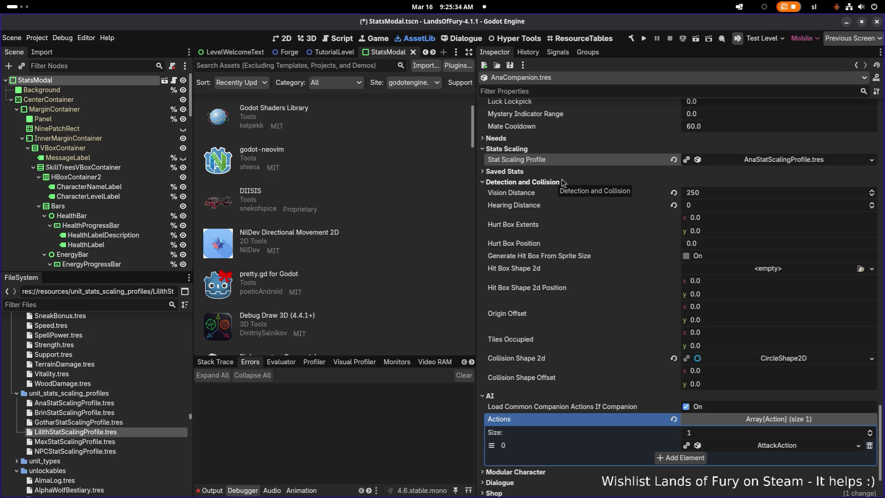
{"action": "scroll", "coordinate": [590, 189], "scroll_direction": "down", "scroll_amount": 3}
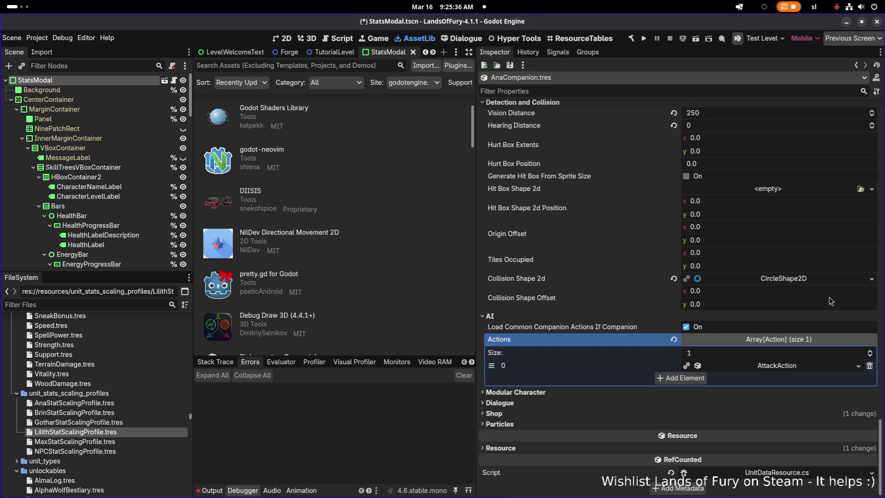
{"action": "left_click", "coordinate": [800, 367]}
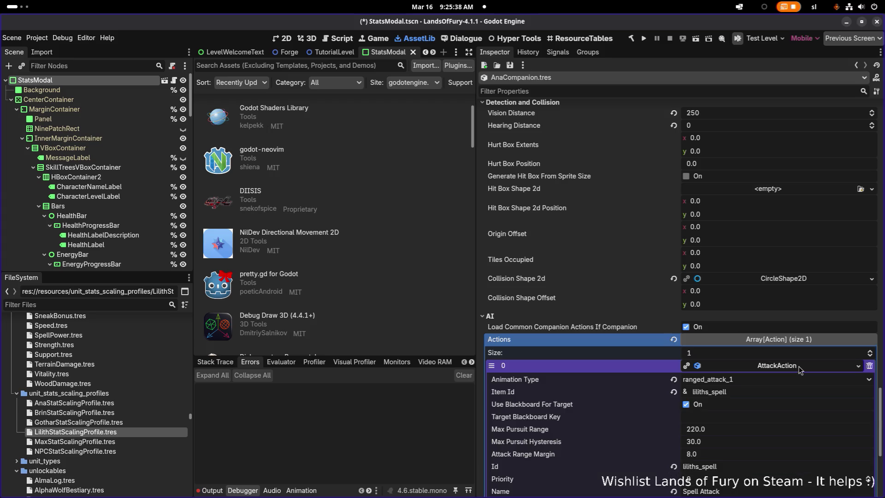
{"action": "scroll", "coordinate": [800, 368], "scroll_direction": "down", "scroll_amount": 3}
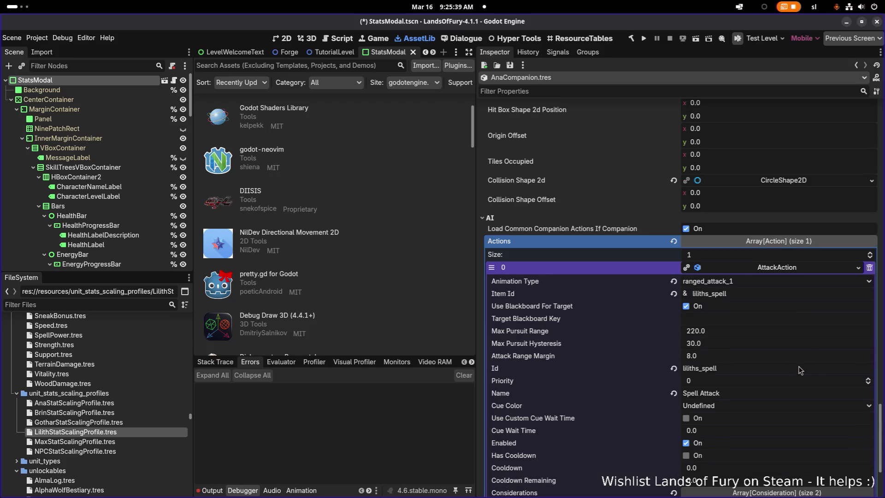
{"action": "right_click", "coordinate": [804, 270]}
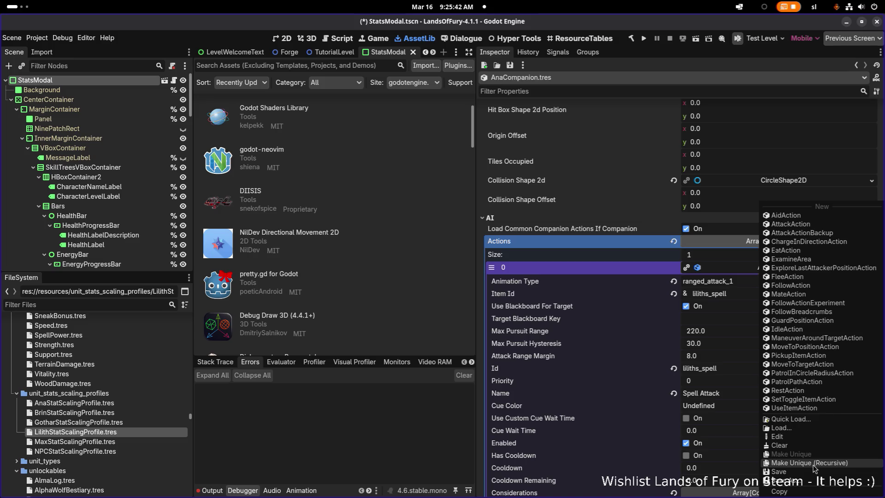
{"action": "left_click", "coordinate": [814, 464]}
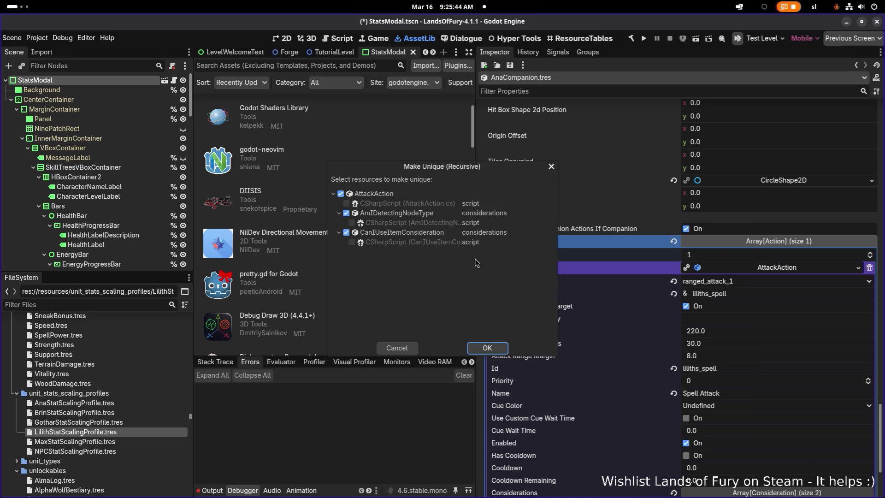
{"action": "left_click", "coordinate": [490, 347]}
{"action": "left_click", "coordinate": [745, 282]}
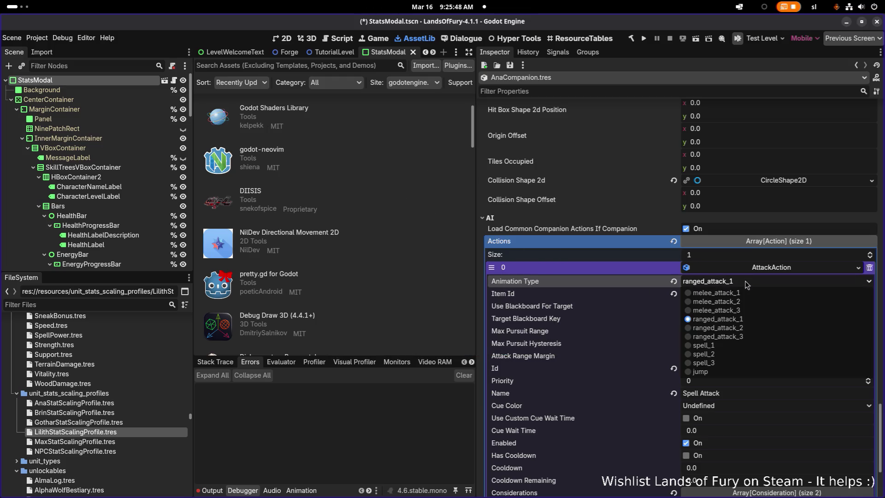
Step: Keep the ranged_attack_1 animation and set both Item Id and Id to anas_bow
{"action": "left_click", "coordinate": [747, 282]}
{"action": "left_click", "coordinate": [738, 293]}
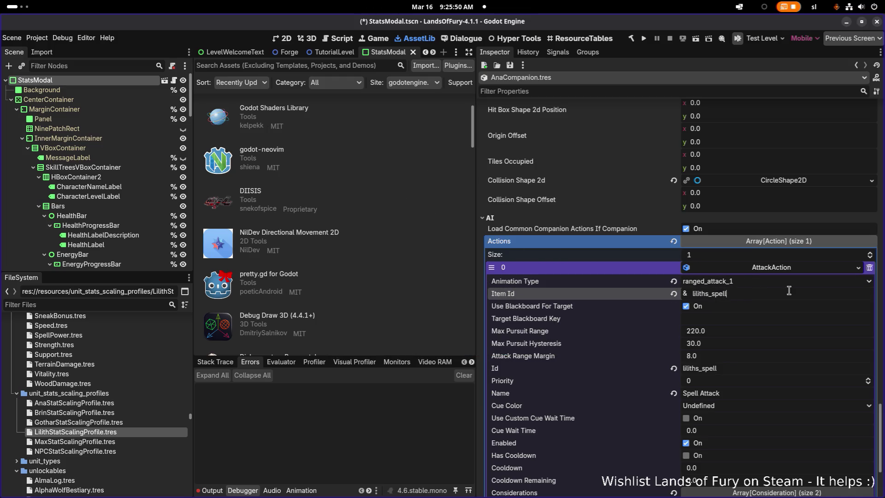
{"action": "key", "text": "Left"}
{"action": "key", "text": "Left"}
{"action": "key", "text": "BackSpace"}
{"action": "key", "text": "BackSpace"}
{"action": "key", "text": "BackSpace"}
{"action": "type", "text": "ana"}
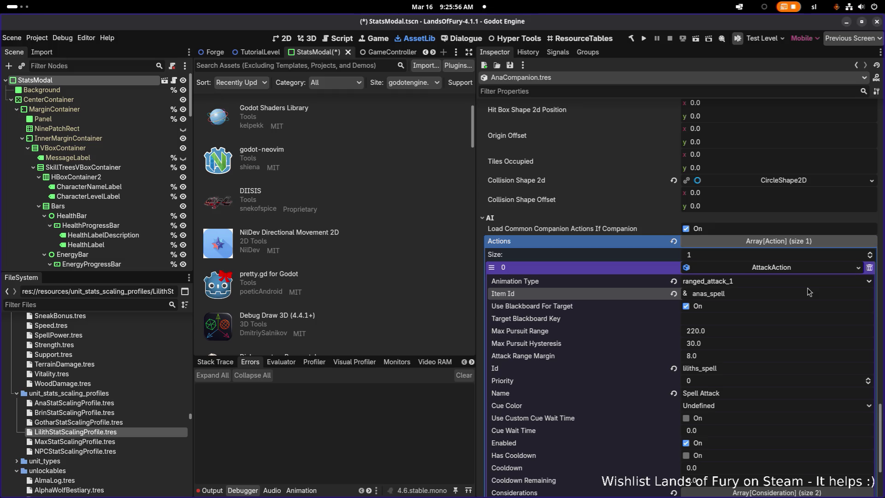
{"action": "key", "text": "Left"}
{"action": "key", "text": "Left"}
{"action": "key", "text": "Left"}
{"action": "key", "text": "shift+End"}
{"action": "type", "text": "bow"}
{"action": "key", "text": "ctrl+a"}
{"action": "key", "text": "ctrl+c"}
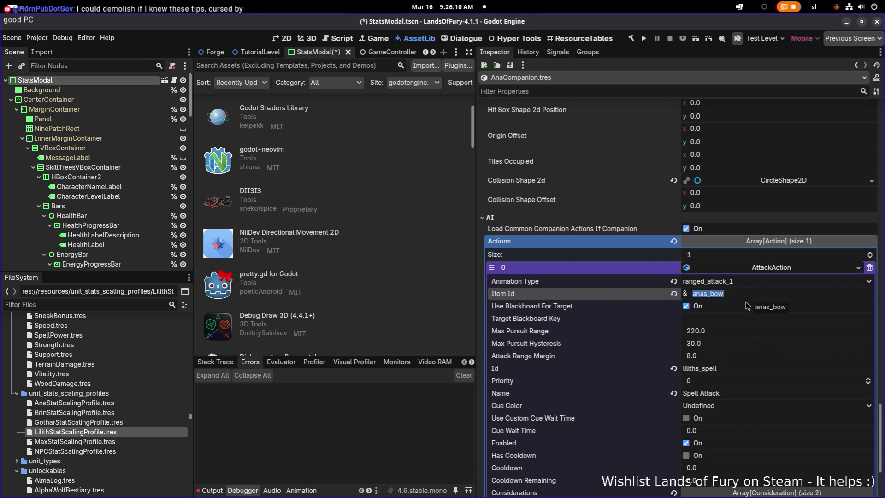
{"action": "left_click", "coordinate": [736, 368]}
{"action": "key", "text": "ctrl+a"}
{"action": "key", "text": "ctrl+v"}
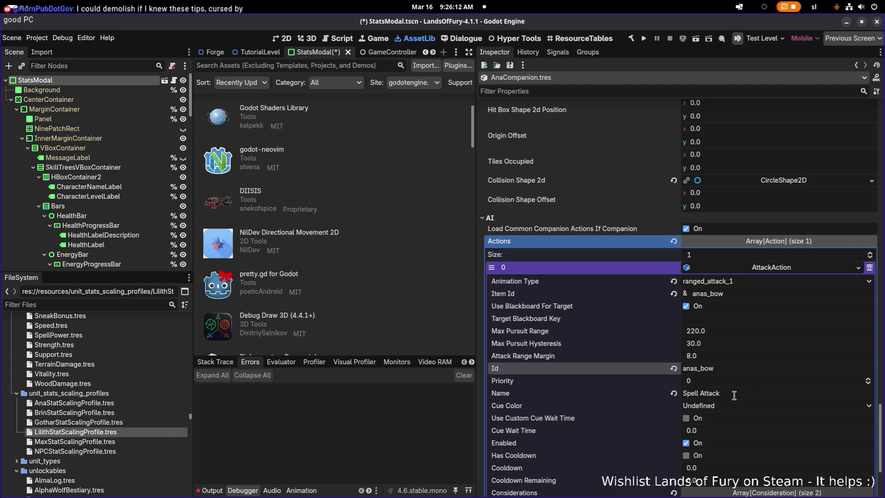
Step: Rename the attack action from 'Spell Attack' to 'Anas Bow'
{"action": "left_click", "coordinate": [733, 393]}
{"action": "key", "text": "ctrl+a"}
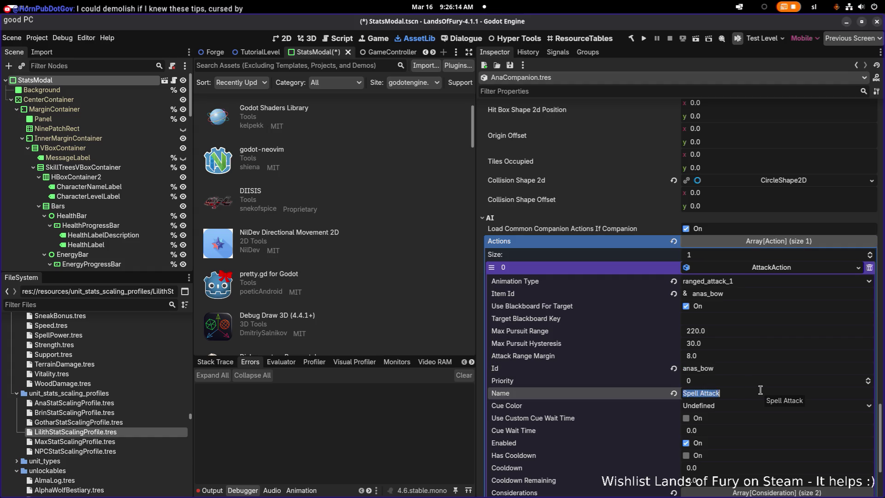
{"action": "type", "text": "A"}
{"action": "type", "text": "nas Bow"}
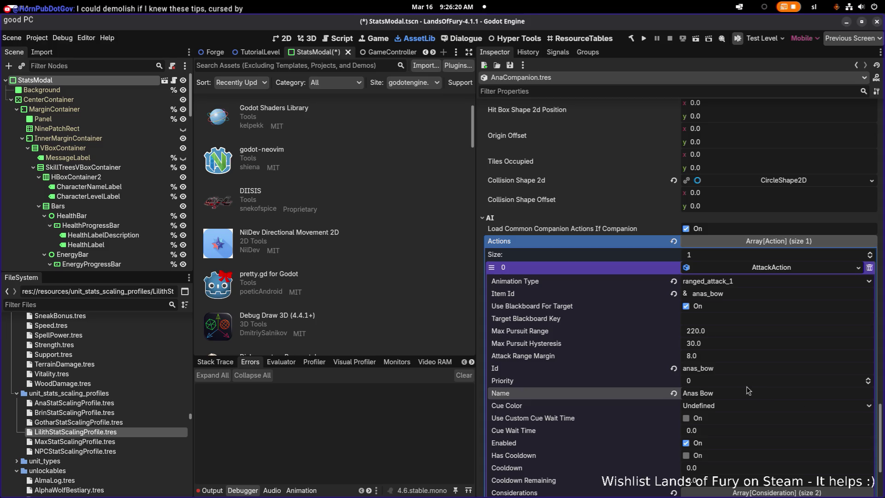
{"action": "scroll", "coordinate": [741, 386], "scroll_direction": "down", "scroll_amount": 3}
Step: Expand the action's Considerations and the AmIDetectingNodeType consideration's settings
{"action": "left_click", "coordinate": [747, 395]}
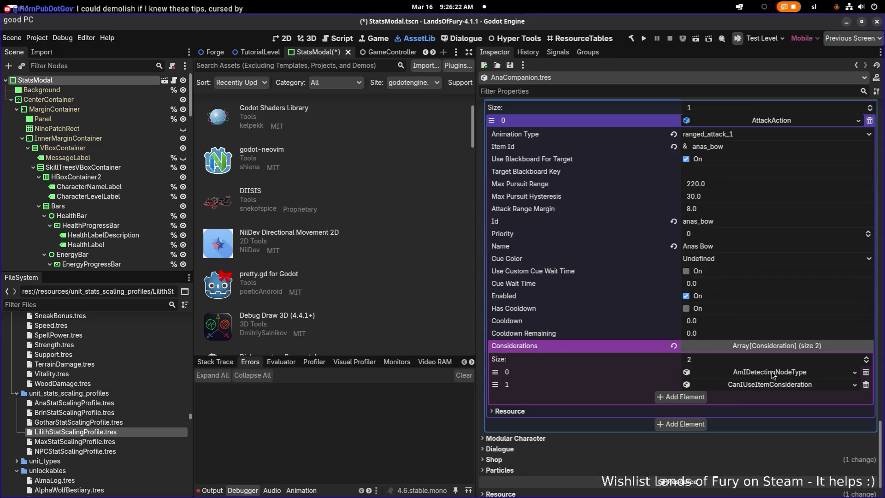
{"action": "right_click", "coordinate": [768, 374]}
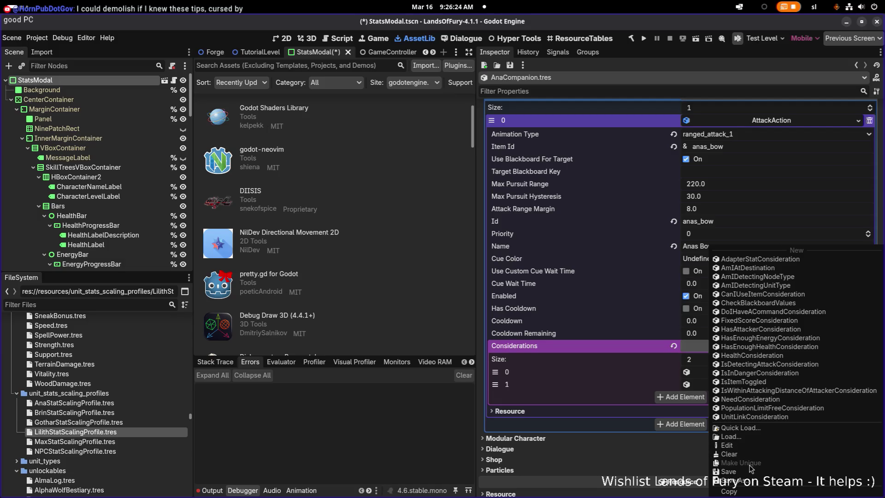
{"action": "left_click", "coordinate": [632, 360]}
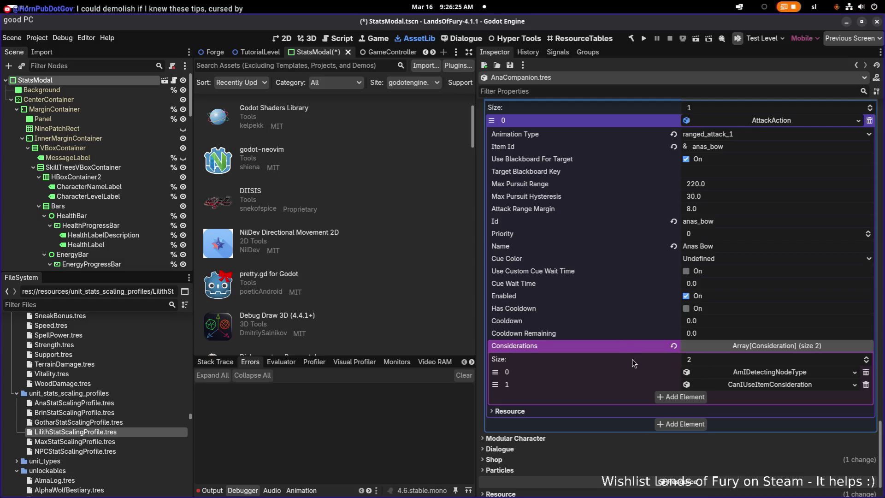
{"action": "left_click", "coordinate": [765, 371]}
Step: Select the Min Distance Check Range field, then search the desktop for 'ca' (Calculator)
{"action": "scroll", "coordinate": [767, 369], "scroll_direction": "down", "scroll_amount": 2}
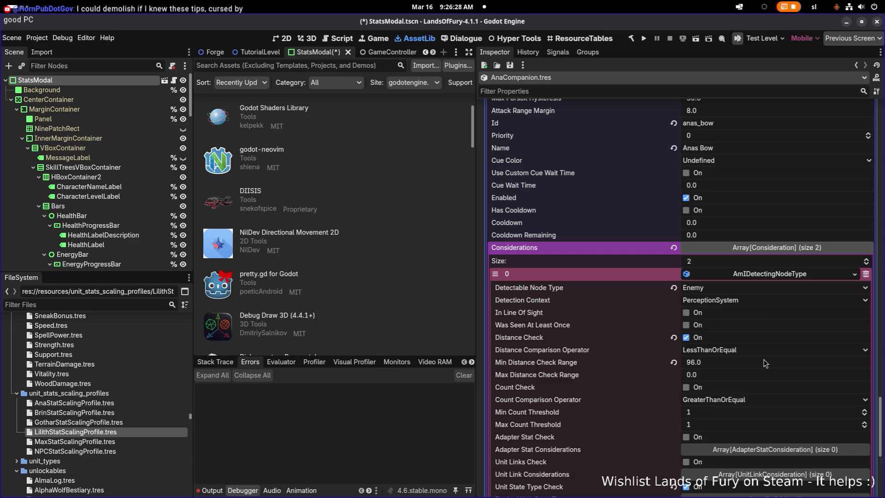
{"action": "left_click", "coordinate": [727, 364]}
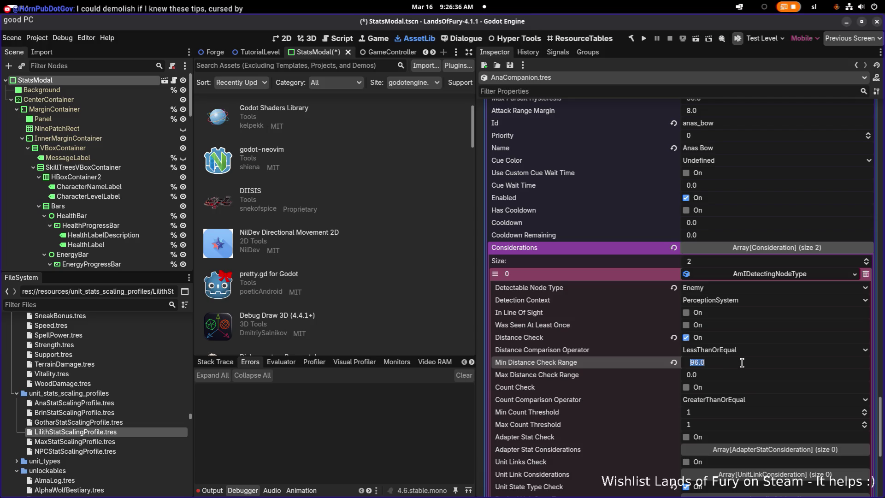
{"action": "key", "text": "super"}
{"action": "type", "text": "ca"}
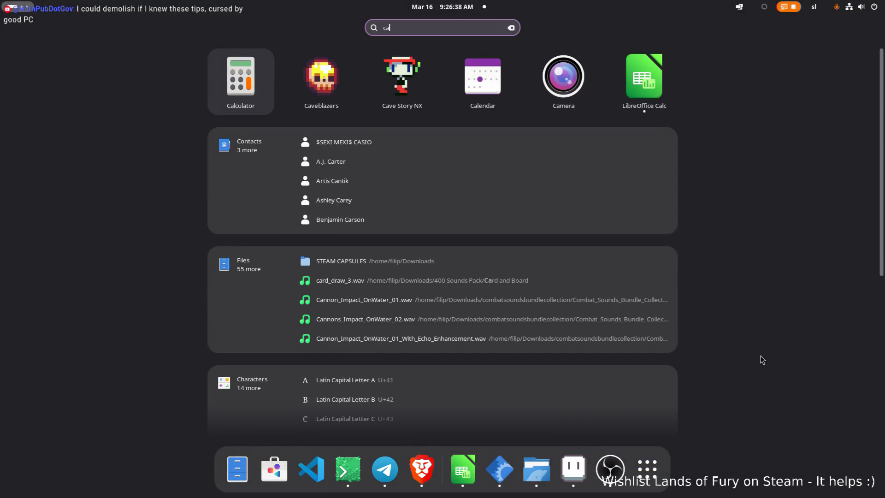
{"action": "key", "text": "Return"}
{"action": "type", "text": "96/"}
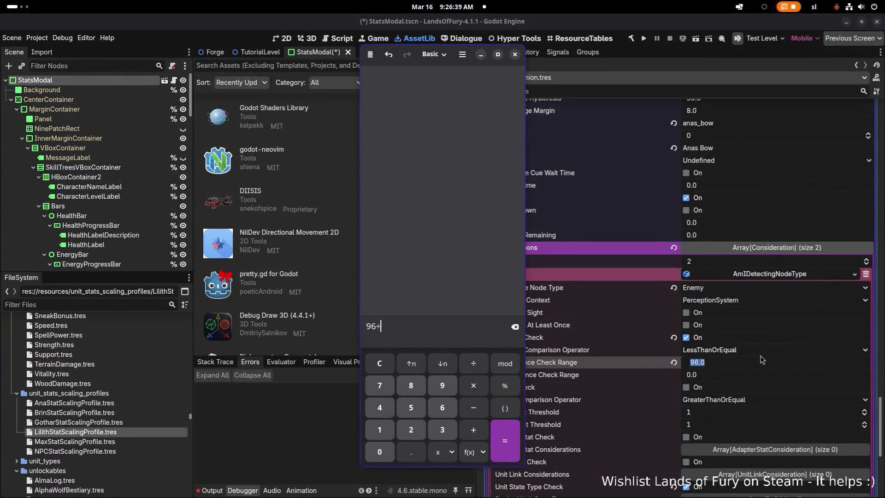
{"action": "type", "text": "16"}
{"action": "key", "text": "Return"}
{"action": "left_click", "coordinate": [515, 54]}
{"action": "left_click", "coordinate": [771, 366]}
Step: Set Min Distance Check Range to 160.0 and turn on In Line Of Sight
{"action": "key", "text": "ctrl+a"}
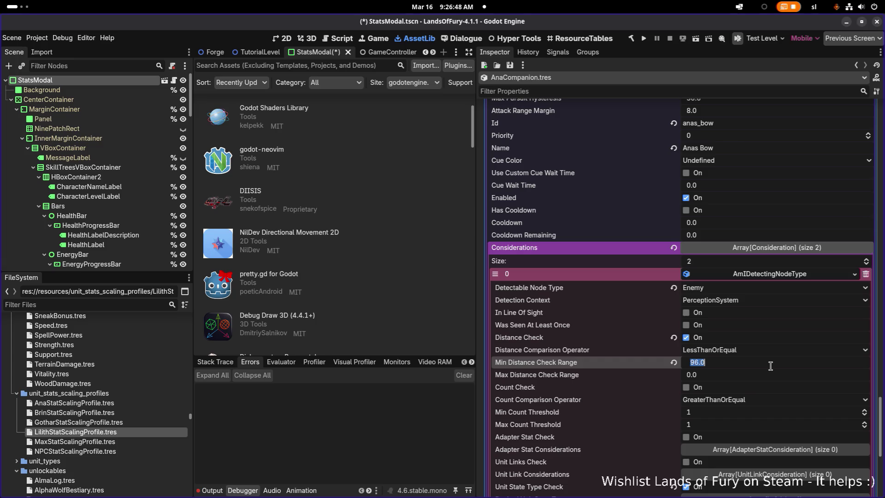
{"action": "type", "text": "160"}
{"action": "key", "text": "Return"}
{"action": "left_click", "coordinate": [685, 313]}
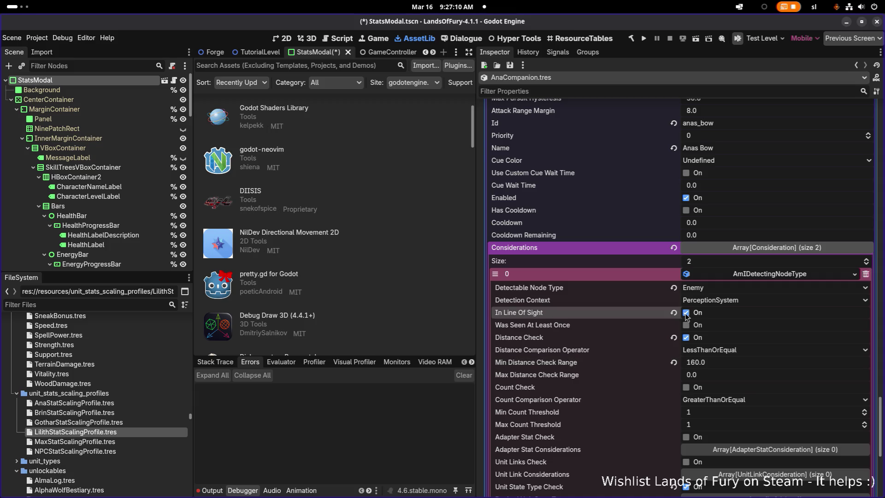
Step: Expand the CanIUseItemConsideration settings
{"action": "scroll", "coordinate": [706, 328], "scroll_direction": "down", "scroll_amount": 3}
{"action": "scroll", "coordinate": [707, 328], "scroll_direction": "down", "scroll_amount": 3}
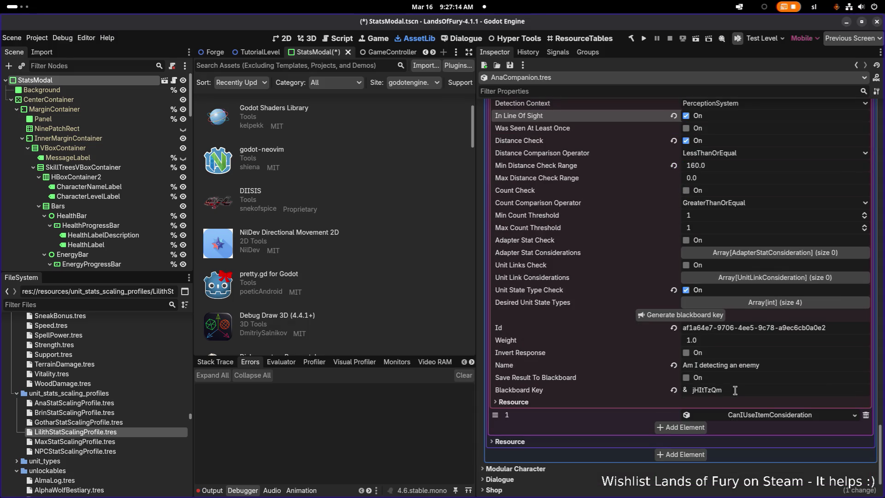
{"action": "left_click", "coordinate": [747, 414]}
{"action": "scroll", "coordinate": [742, 408], "scroll_direction": "down", "scroll_amount": 4}
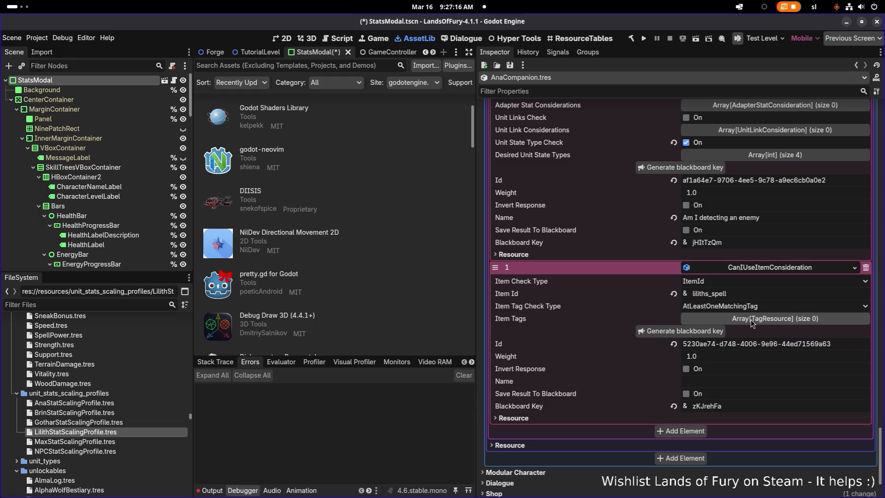
{"action": "right_click", "coordinate": [758, 268]}
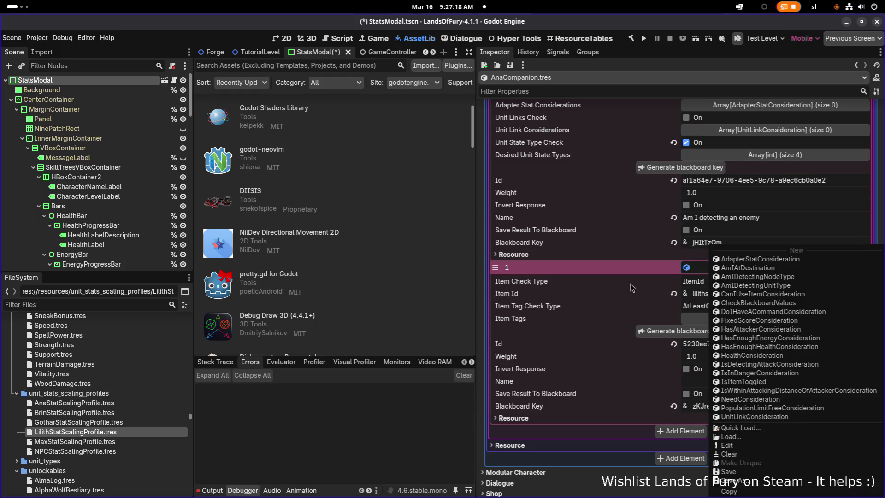
{"action": "left_click", "coordinate": [630, 284]}
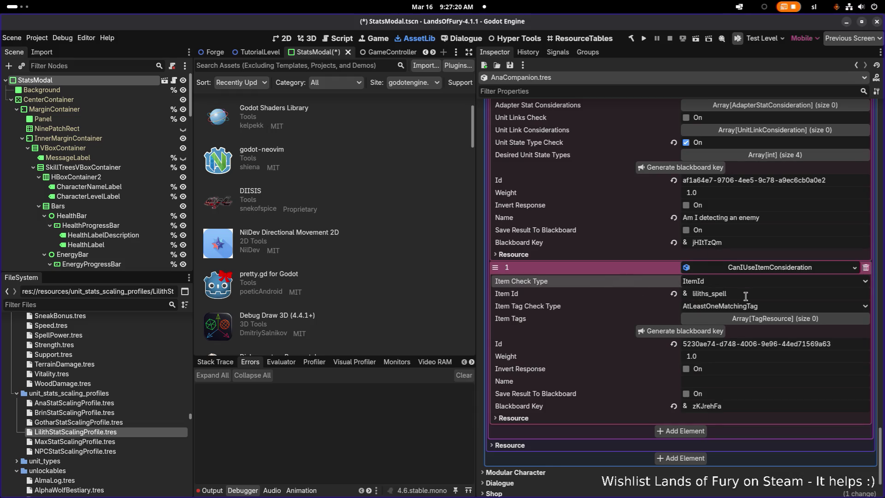
{"action": "scroll", "coordinate": [747, 295], "scroll_direction": "up", "scroll_amount": 15}
Step: Rename the attack action to "Ana's Bow" by adding an apostrophe
{"action": "scroll", "coordinate": [746, 296], "scroll_direction": "down", "scroll_amount": 4}
{"action": "double_click", "coordinate": [746, 297]}
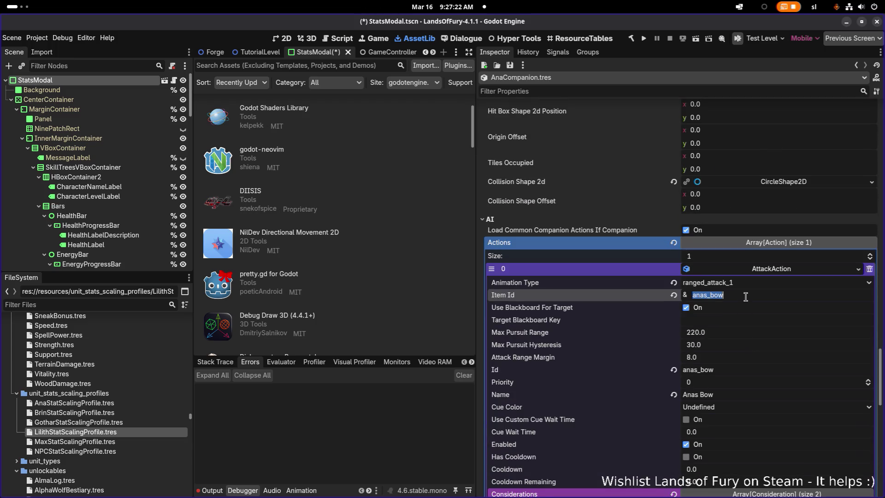
{"action": "scroll", "coordinate": [746, 297], "scroll_direction": "down", "scroll_amount": 5}
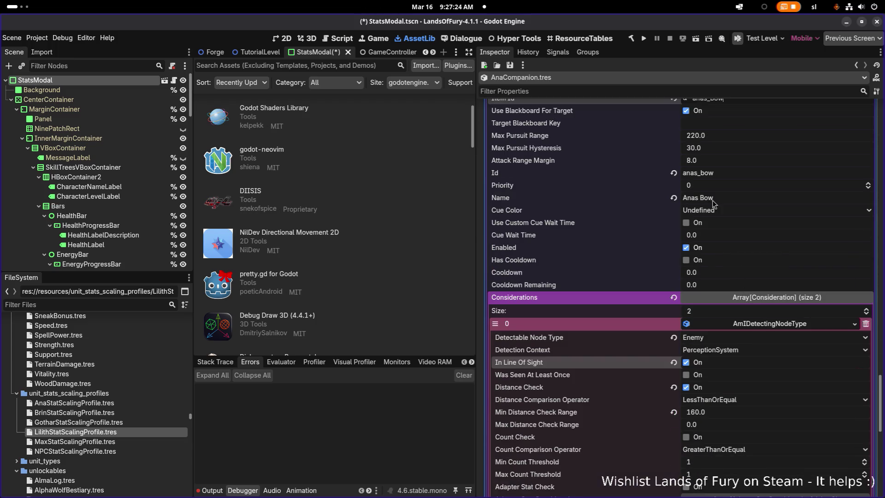
{"action": "left_click", "coordinate": [696, 198]}
{"action": "type", "text": "'"}
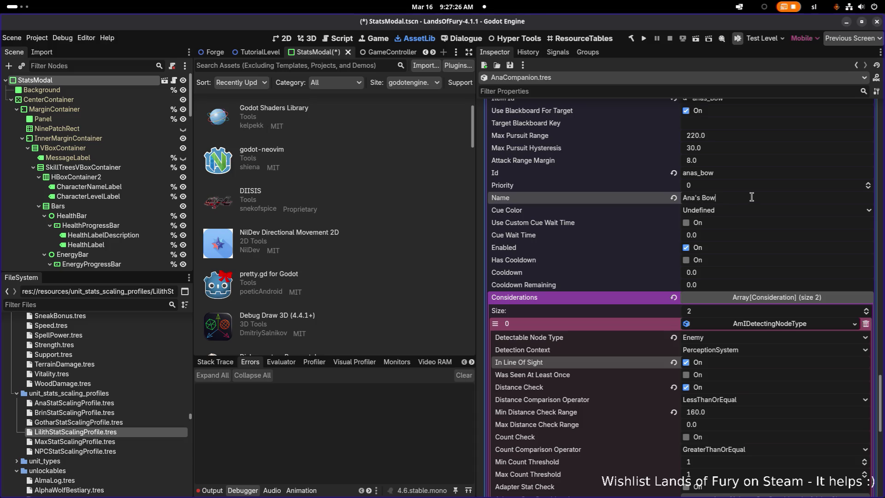
Step: Change the item consideration's Item Id from liliths_spell to anas_bow
{"action": "scroll", "coordinate": [740, 269], "scroll_direction": "down", "scroll_amount": 9}
{"action": "scroll", "coordinate": [739, 269], "scroll_direction": "down", "scroll_amount": 3}
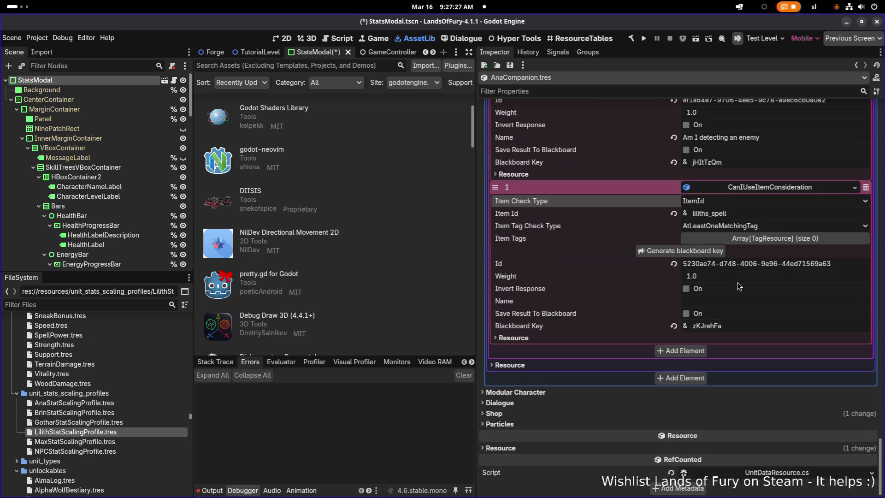
{"action": "left_click", "coordinate": [756, 212]}
{"action": "key", "text": "ctrl+a"}
{"action": "type", "text": "anas_bow"}
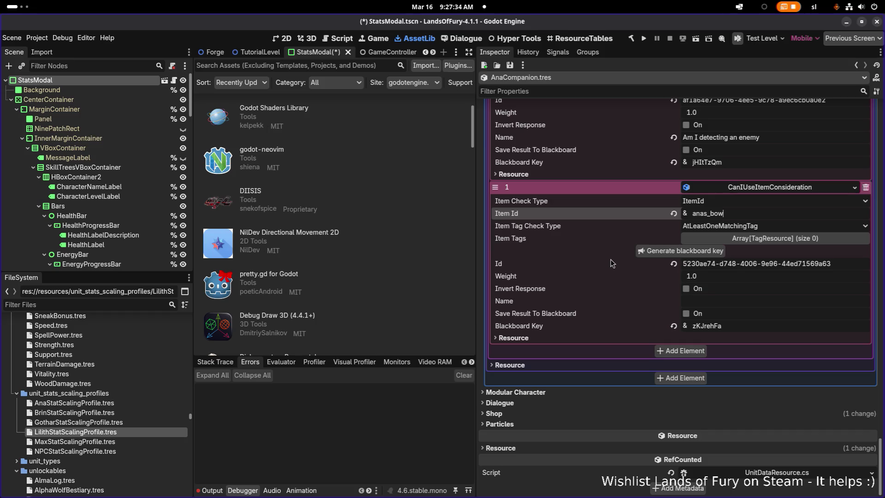
Step: Collapse the AttackAction and save the AnaCompanion changes with Ctrl+S
{"action": "scroll", "coordinate": [602, 271], "scroll_direction": "up", "scroll_amount": 10}
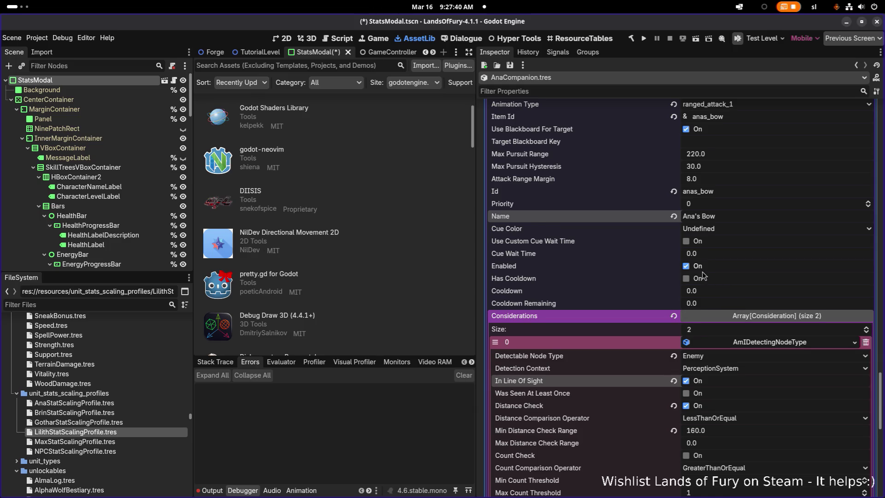
{"action": "scroll", "coordinate": [703, 273], "scroll_direction": "up", "scroll_amount": 2}
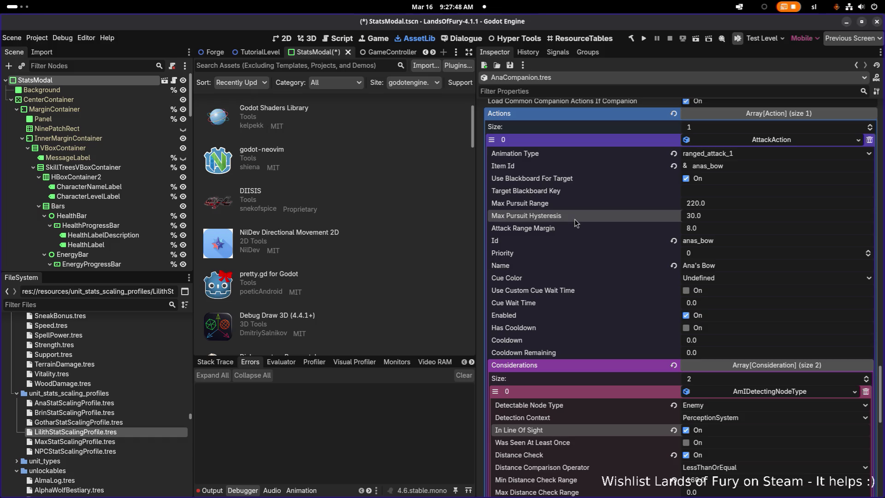
{"action": "left_click", "coordinate": [752, 140]}
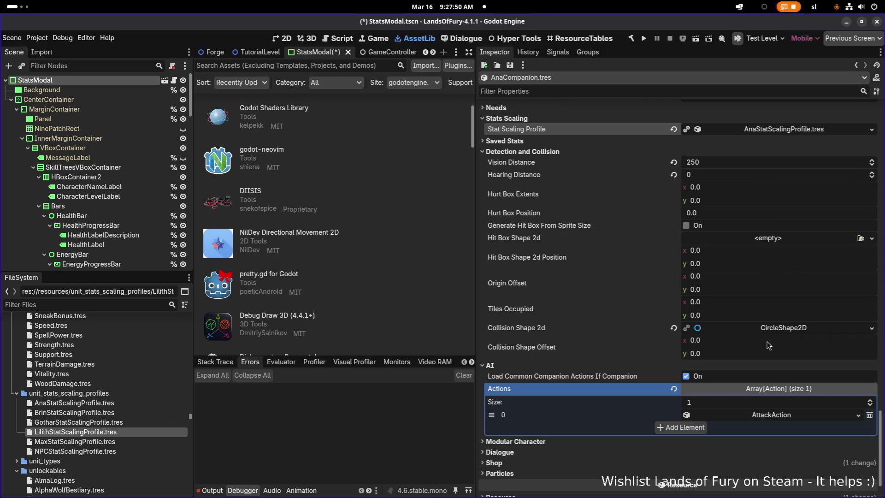
{"action": "key", "text": "ctrl+s"}
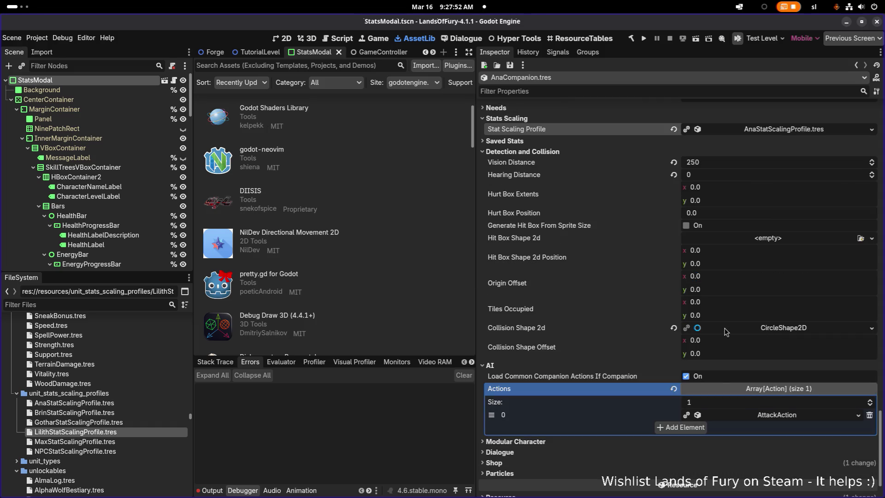
{"action": "left_click", "coordinate": [82, 303]}
Step: Filter files by 'lilith' and inspect LilithCamp.tres, then LilithCompanion.tres
{"action": "type", "text": "lilith"}
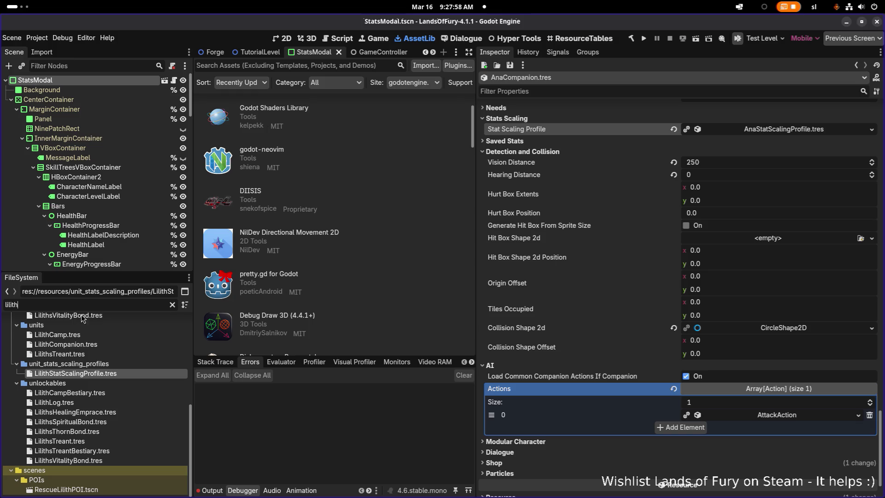
{"action": "scroll", "coordinate": [110, 348], "scroll_direction": "up", "scroll_amount": 3}
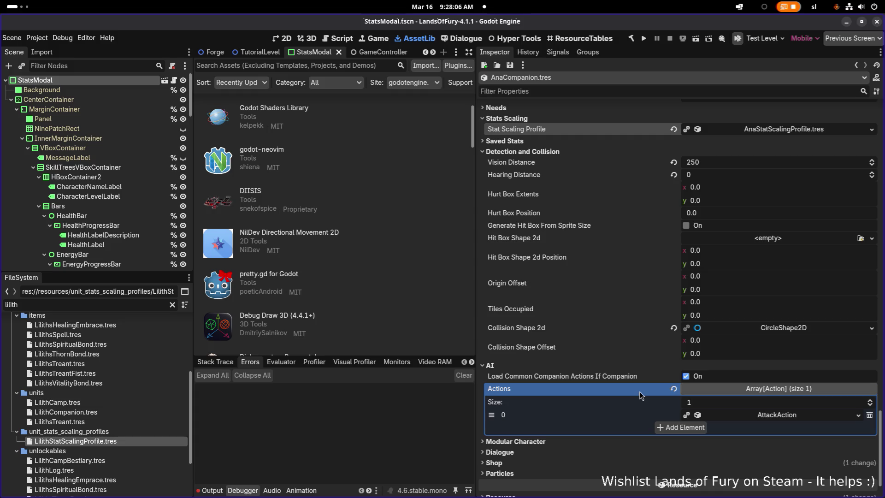
{"action": "scroll", "coordinate": [638, 392], "scroll_direction": "down", "scroll_amount": 2}
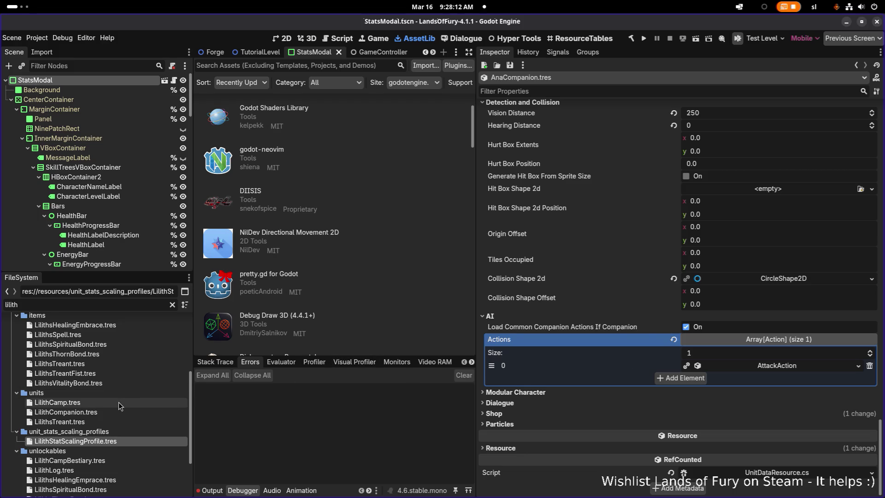
{"action": "left_click", "coordinate": [57, 403]}
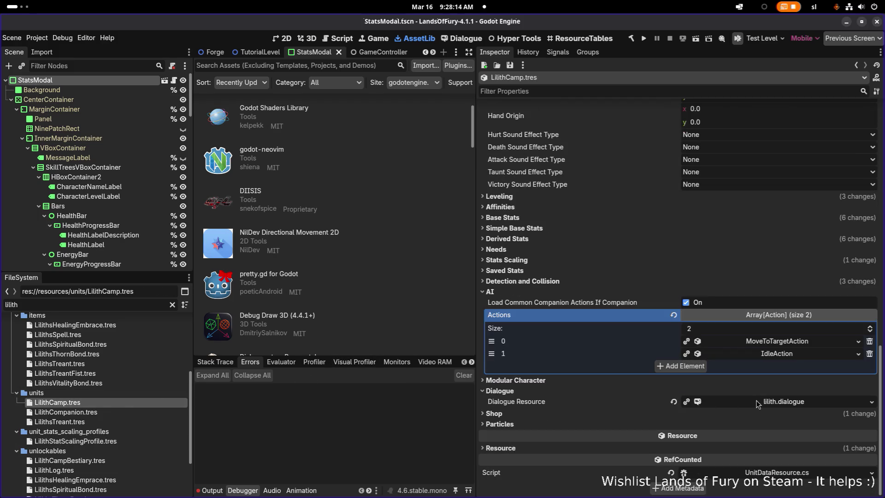
{"action": "left_click", "coordinate": [135, 412]}
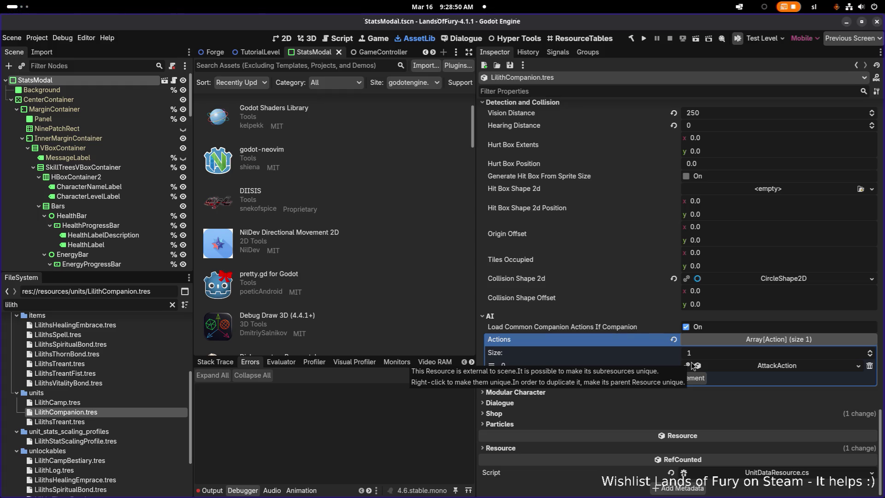
Step: Filter files by 'affinit' and open RuneAffinityProfileResource.tres
{"action": "left_click", "coordinate": [141, 304]}
{"action": "double_click", "coordinate": [140, 305]}
{"action": "type", "text": "affinit"}
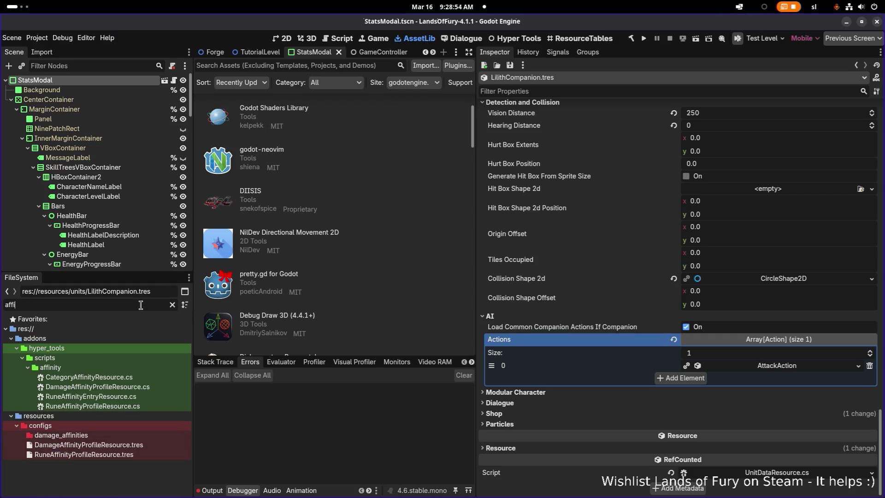
{"action": "double_click", "coordinate": [145, 454]}
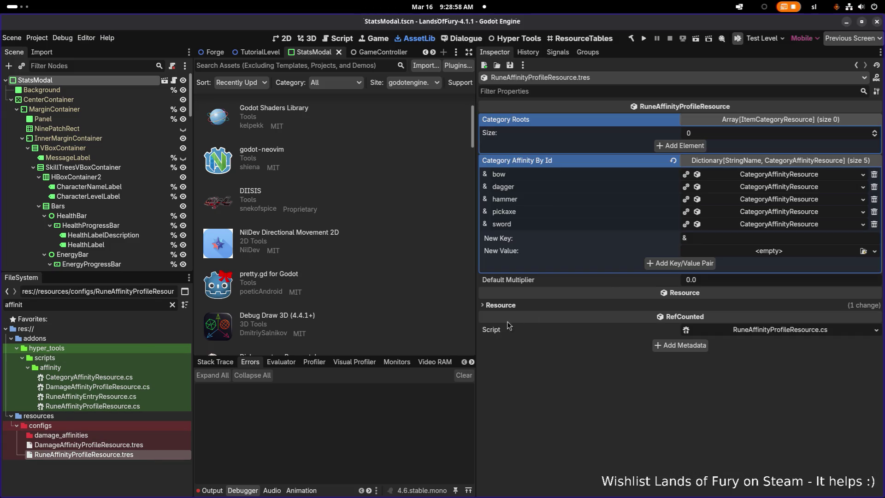
Step: Inspect the sword affinity multipliers: BleedDamage 0.8 and ExplosiveDamage 0.2
{"action": "left_click", "coordinate": [768, 203]}
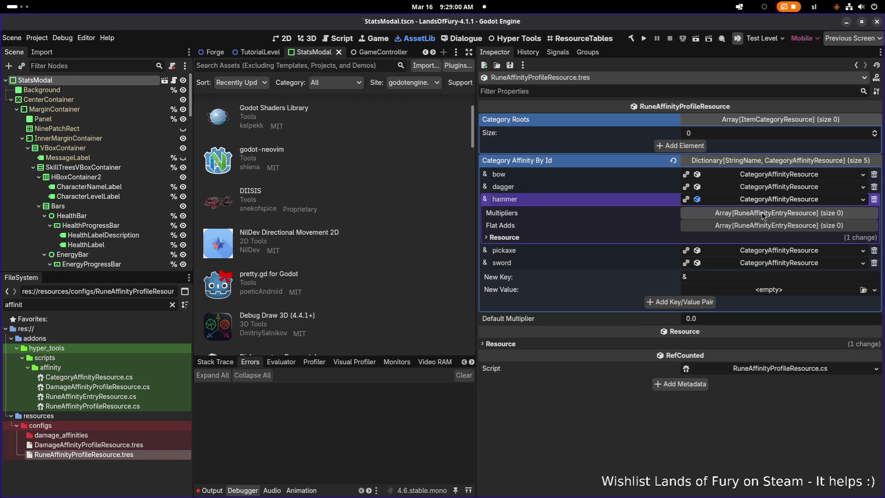
{"action": "left_click", "coordinate": [767, 200]}
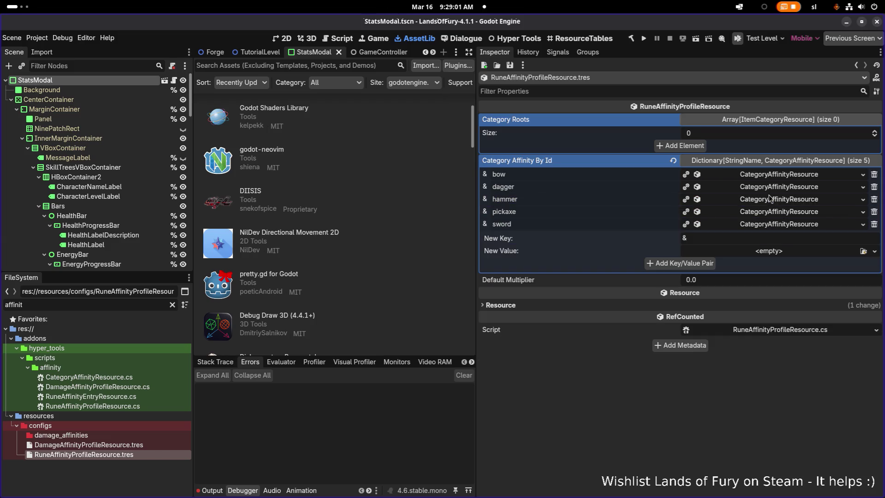
{"action": "left_click", "coordinate": [761, 225]}
{"action": "left_click", "coordinate": [768, 239]}
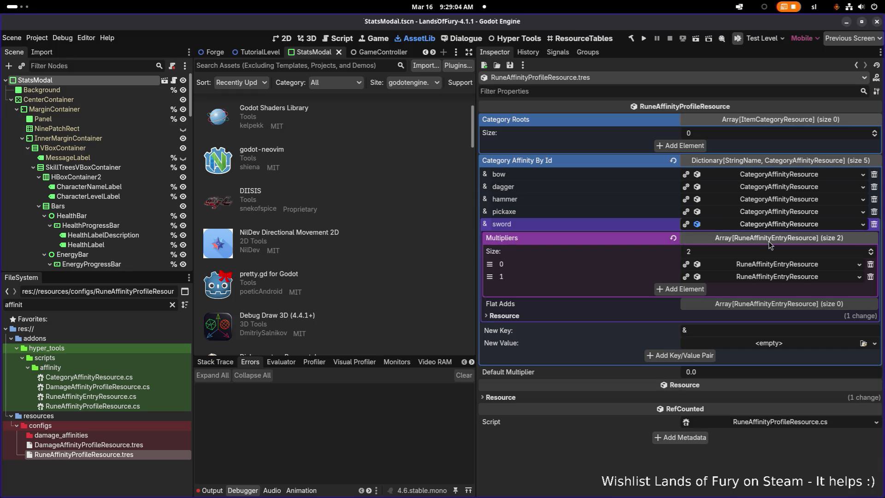
{"action": "left_click", "coordinate": [770, 266]}
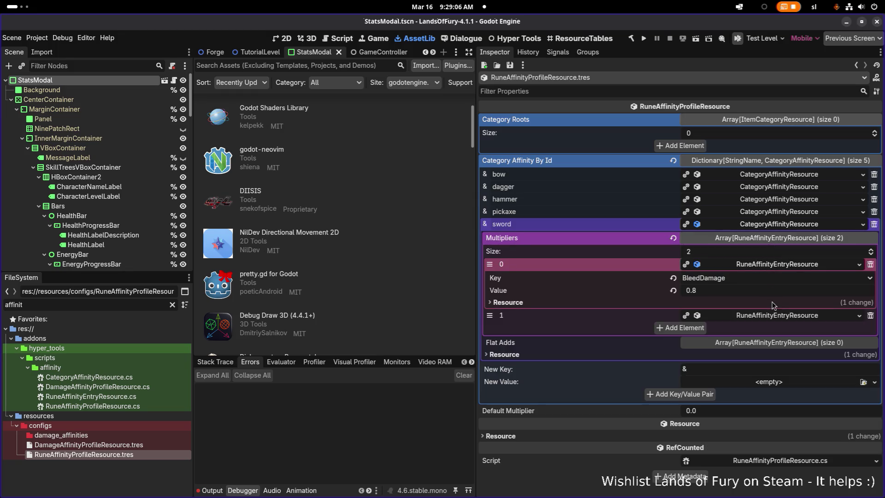
{"action": "left_click", "coordinate": [776, 316]}
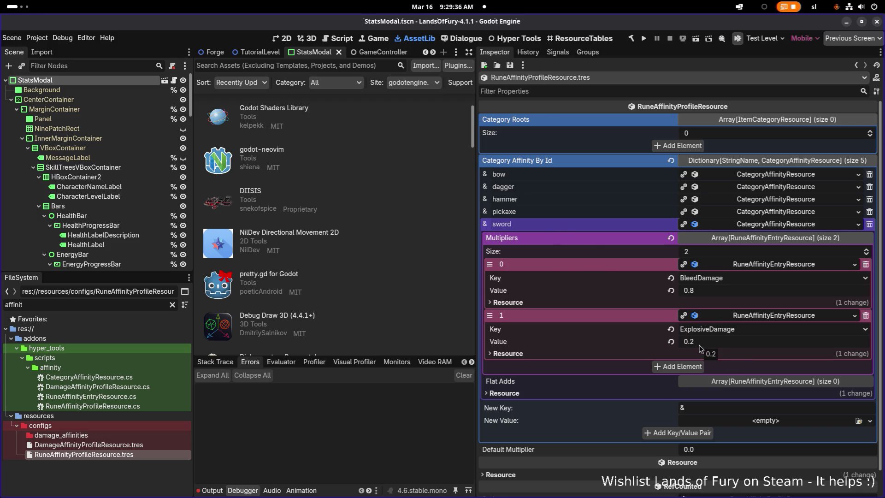
Step: Check the hammer and dagger affinities, then open DamageAffinityProfileResource.tres
{"action": "left_click", "coordinate": [734, 201]}
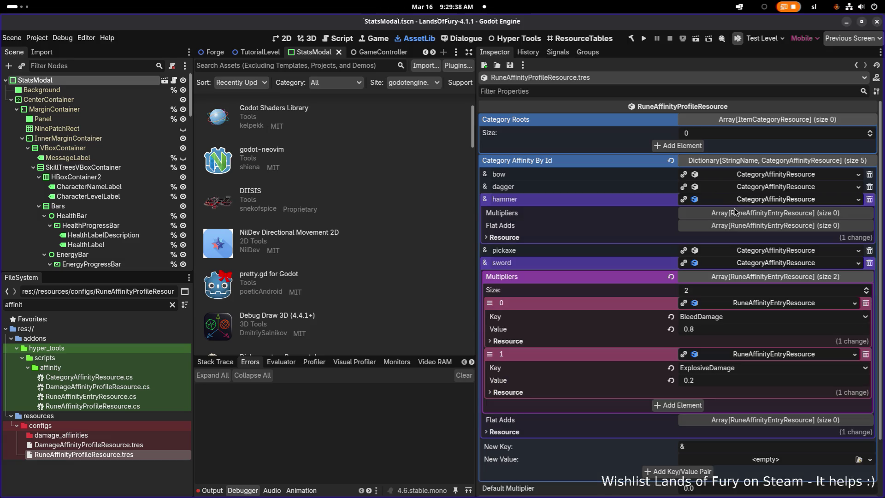
{"action": "left_click", "coordinate": [740, 217]}
{"action": "left_click", "coordinate": [740, 216]}
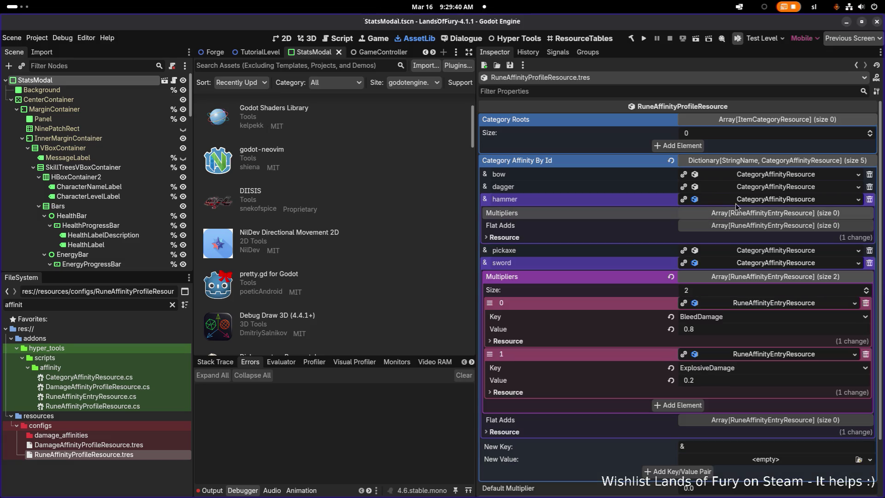
{"action": "left_click", "coordinate": [738, 202]}
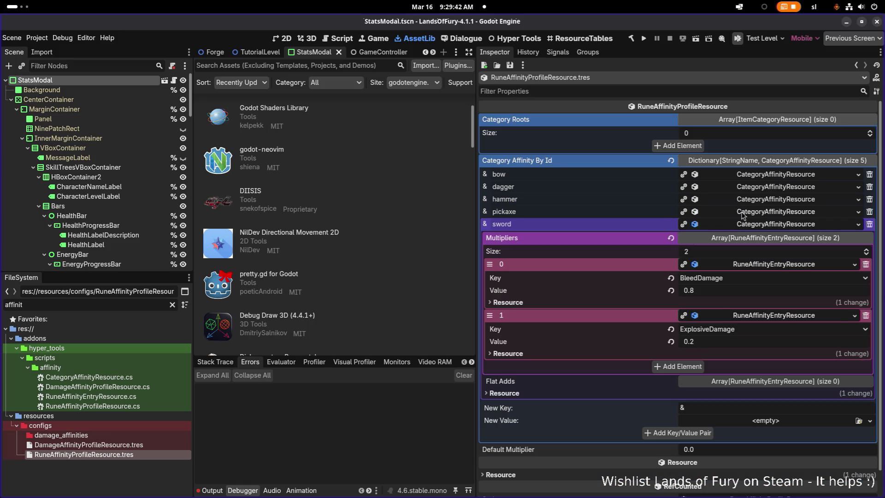
{"action": "left_click", "coordinate": [751, 189]}
{"action": "left_click", "coordinate": [751, 188]}
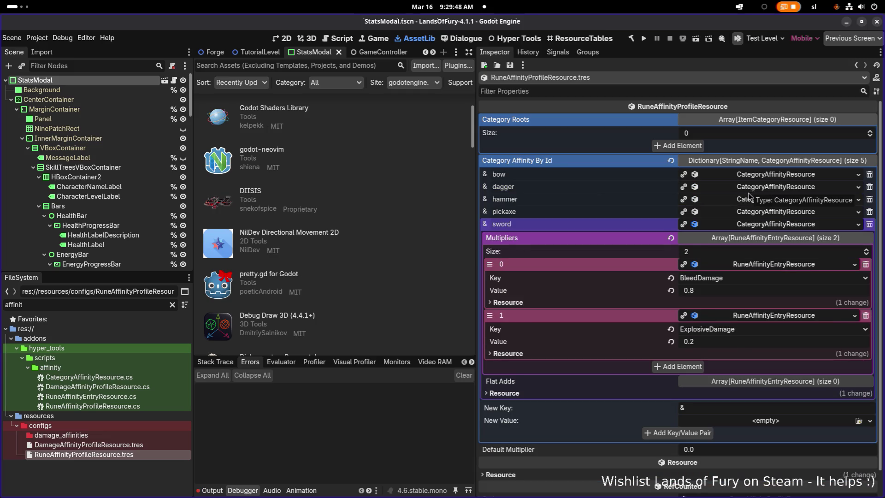
{"action": "left_click", "coordinate": [156, 447]}
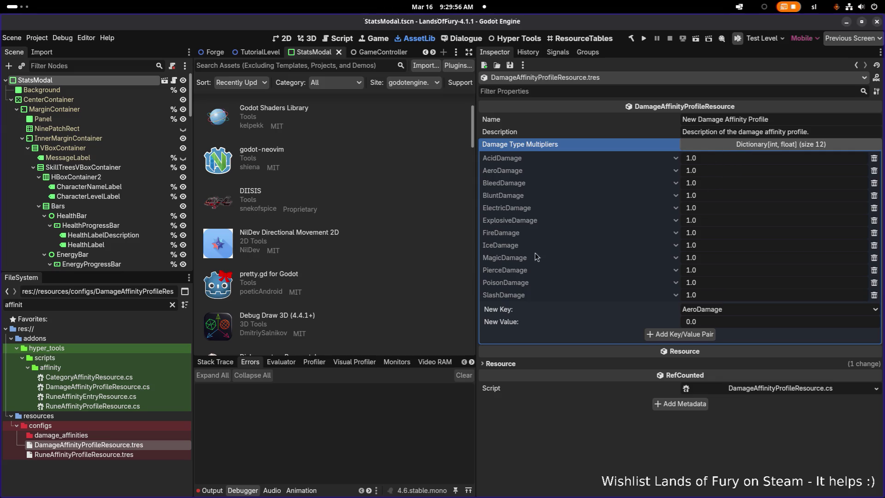
{"action": "left_click", "coordinate": [138, 454]}
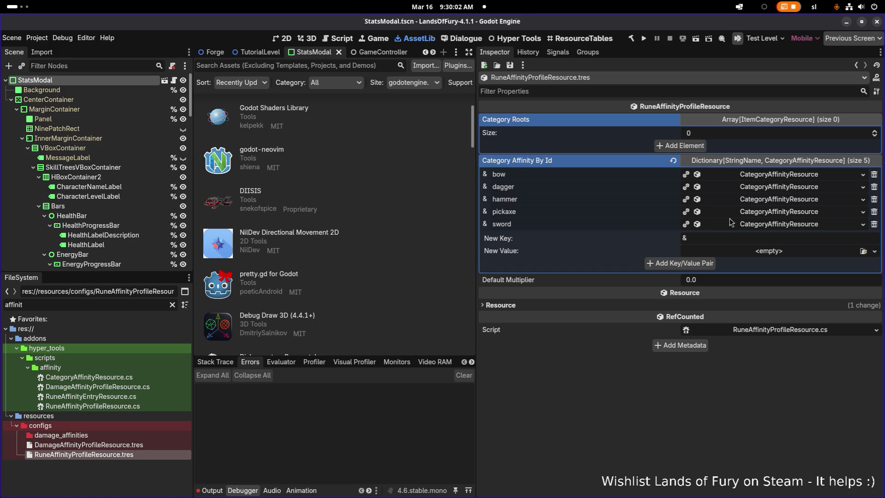
{"action": "left_click", "coordinate": [761, 199]}
{"action": "left_click", "coordinate": [763, 198]}
{"action": "left_click", "coordinate": [767, 187]}
{"action": "left_click", "coordinate": [768, 188]}
{"action": "left_click", "coordinate": [772, 175]}
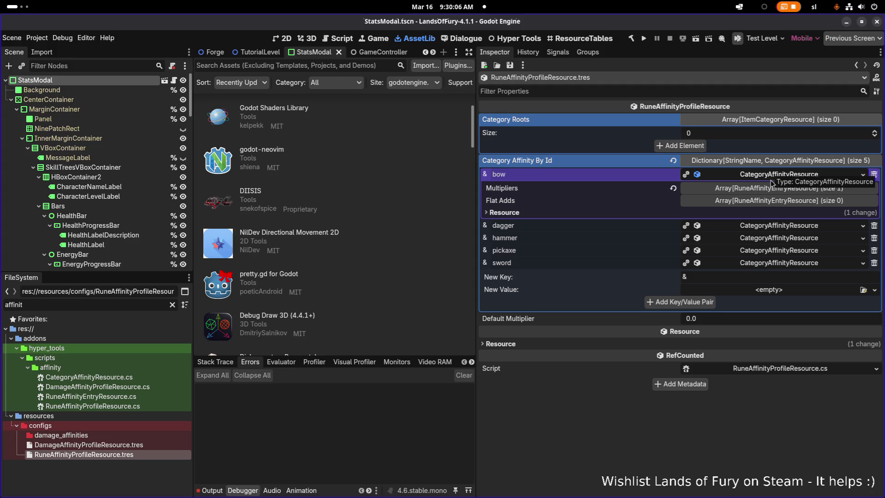
{"action": "left_click", "coordinate": [773, 188]}
{"action": "left_click", "coordinate": [775, 216]}
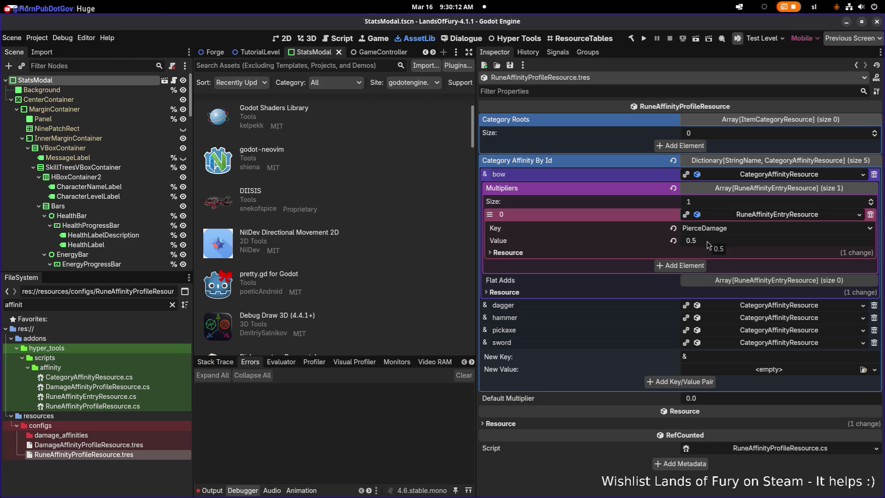
{"action": "left_click", "coordinate": [740, 192]}
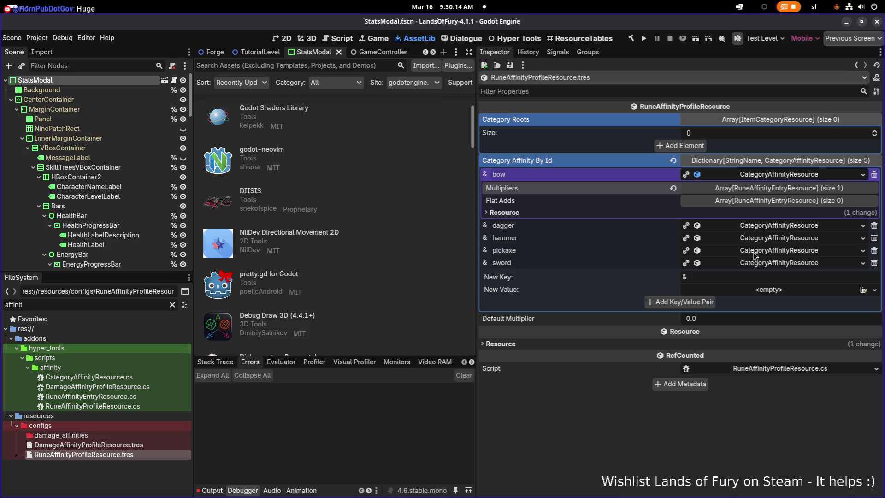
{"action": "left_click", "coordinate": [755, 238]}
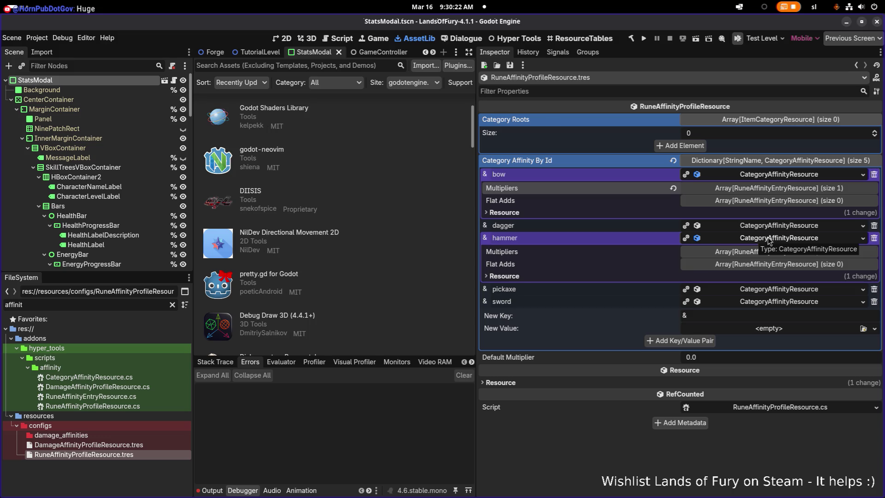
{"action": "left_click", "coordinate": [780, 302]}
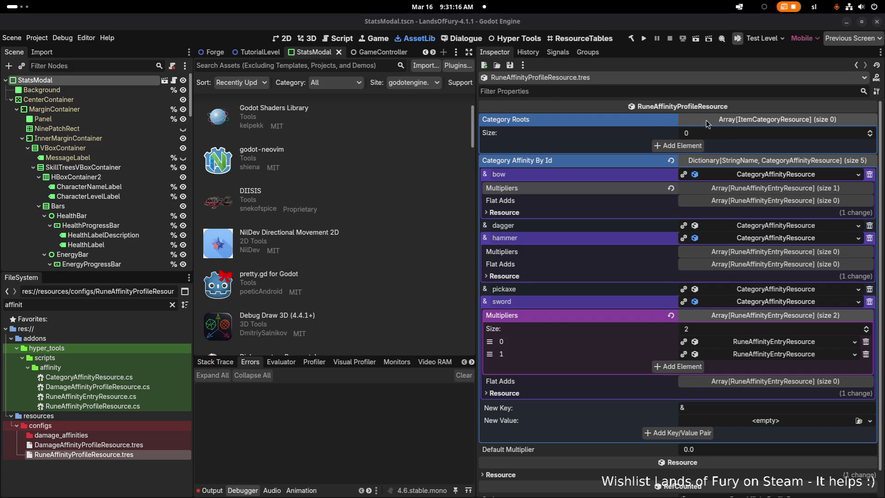
{"action": "left_click", "coordinate": [104, 445]}
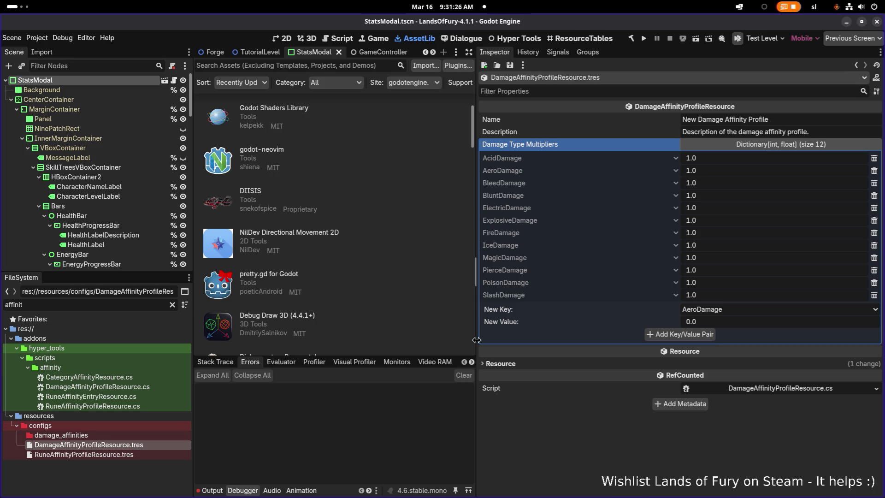
{"action": "left_click_drag", "start_coordinate": [476, 340], "coordinate": [641, 347]}
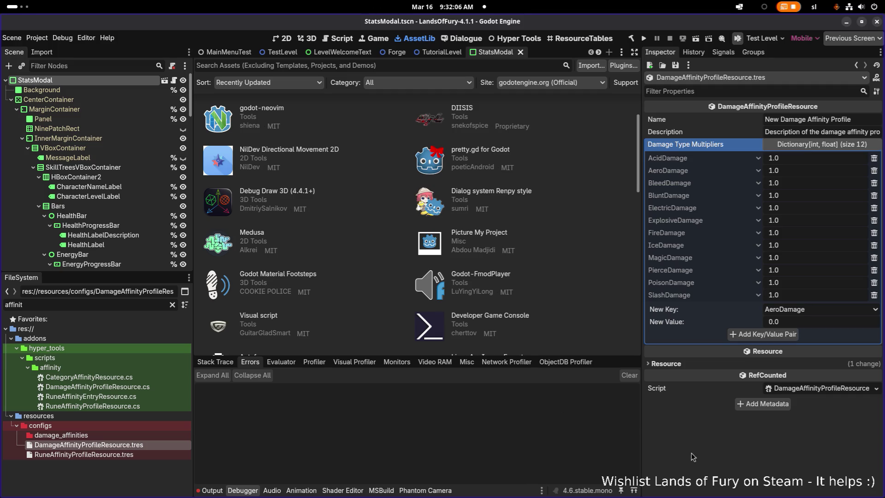
Step: Filter files by 'lilithcom', open LilithCompanion.tres and view its attack action
{"action": "left_click", "coordinate": [147, 455]}
{"action": "left_click", "coordinate": [151, 445]}
{"action": "key", "text": "alt+Tab"}
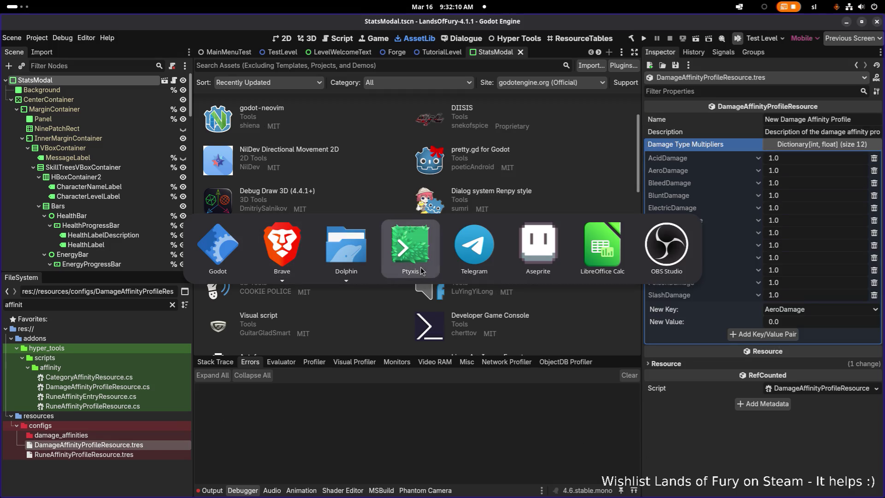
{"action": "key", "text": "Escape"}
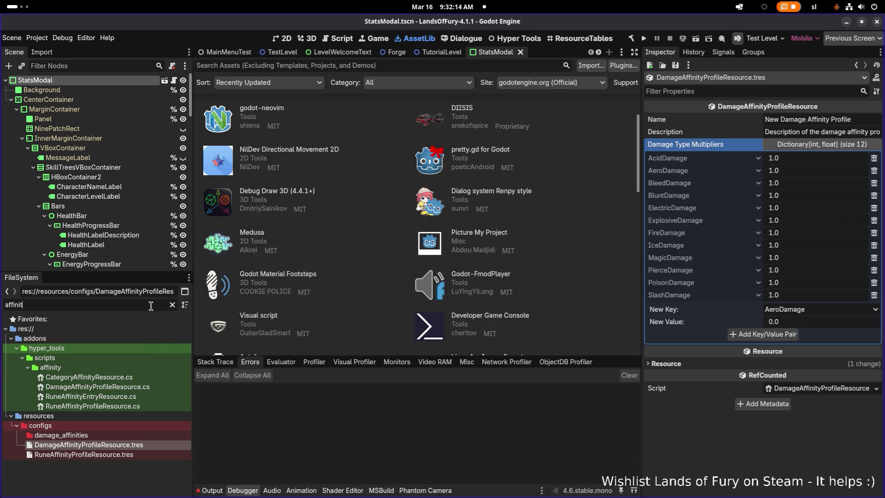
{"action": "key", "text": "ctrl+a"}
{"action": "type", "text": "lilithcom"}
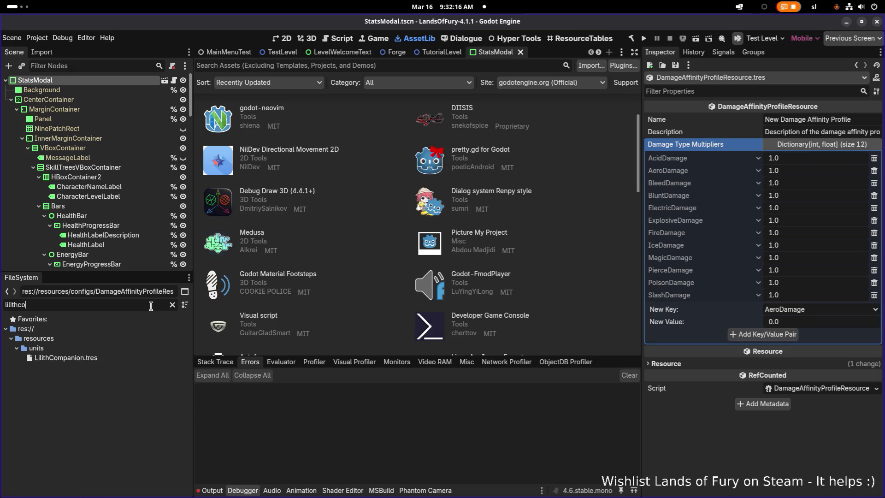
{"action": "double_click", "coordinate": [152, 357]}
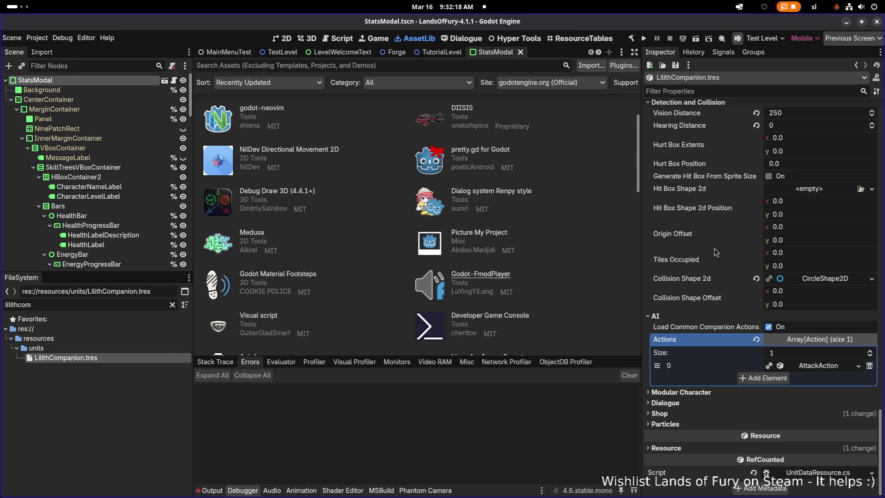
{"action": "left_click", "coordinate": [810, 365]}
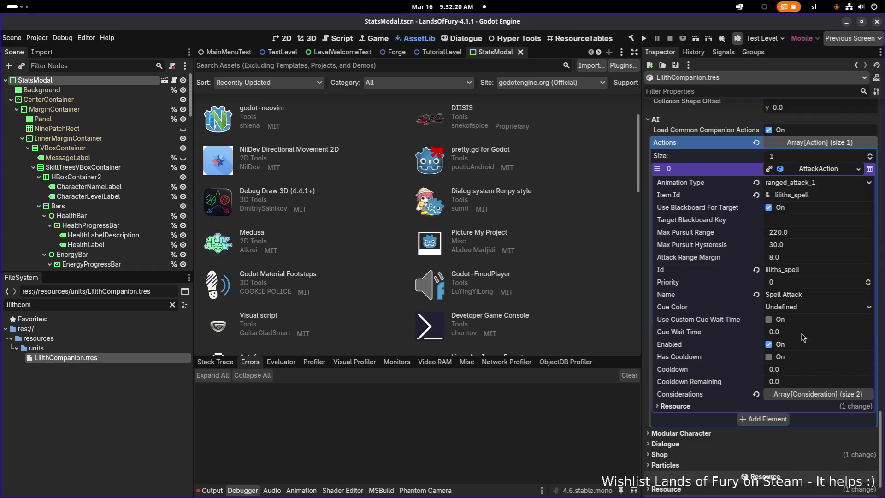
Step: Filter files by 'anacom' and open AnaCompanion.tres
{"action": "left_click", "coordinate": [108, 305]}
{"action": "key", "text": "ctrl+a"}
{"action": "type", "text": "ana"}
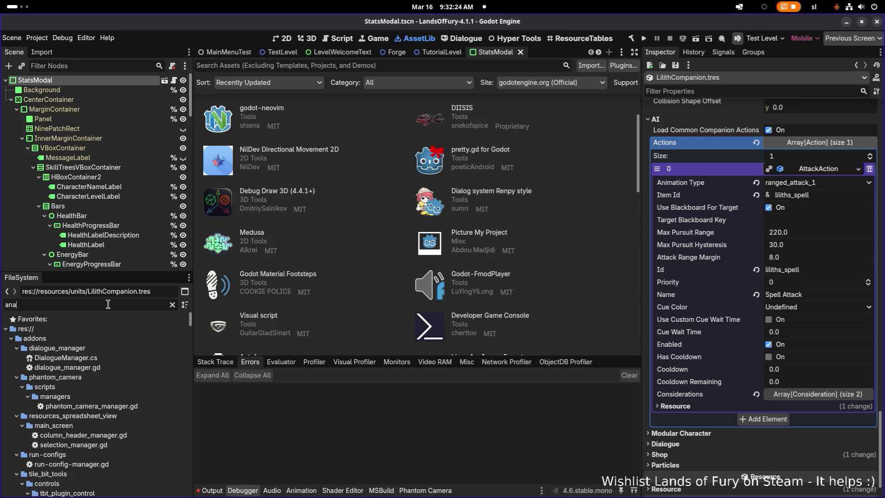
{"action": "type", "text": "com"}
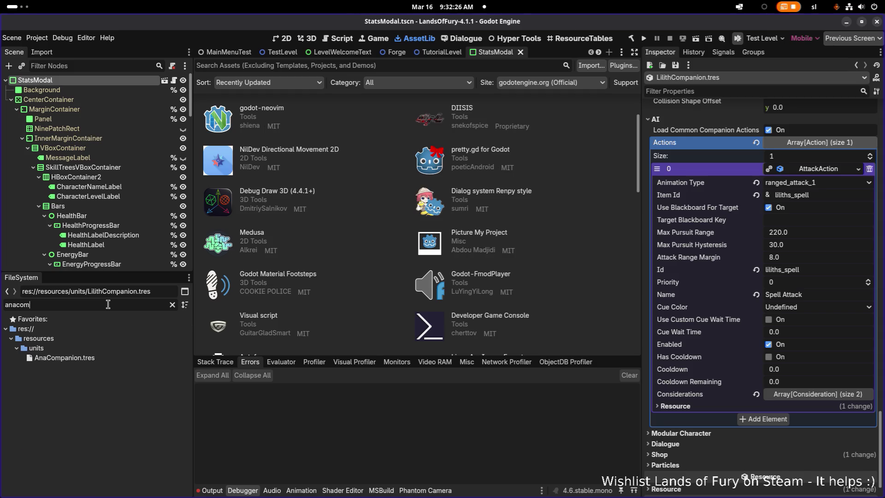
{"action": "left_click", "coordinate": [64, 358]}
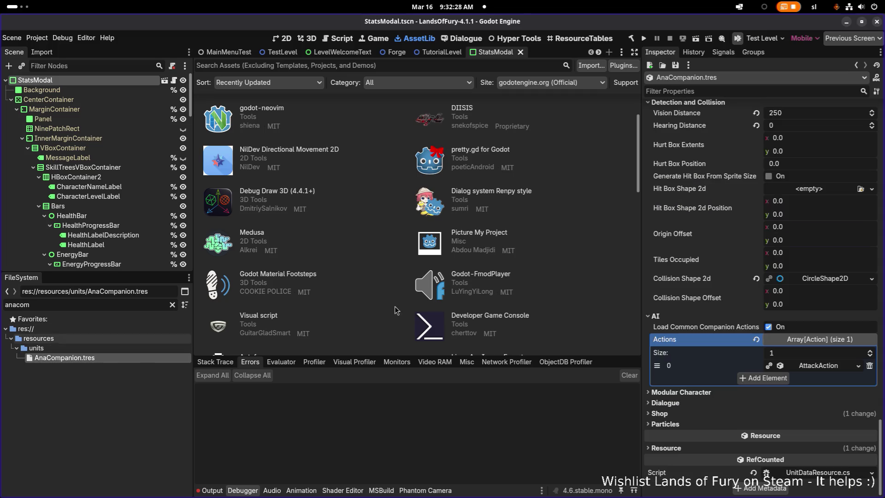
Step: Widen the Inspector, page through AnaCompanion's inventory slots, then filter FileSystem for 'masterbo'
{"action": "left_click_drag", "start_coordinate": [642, 256], "coordinate": [597, 256]}
{"action": "scroll", "coordinate": [668, 269], "scroll_direction": "down", "scroll_amount": 10}
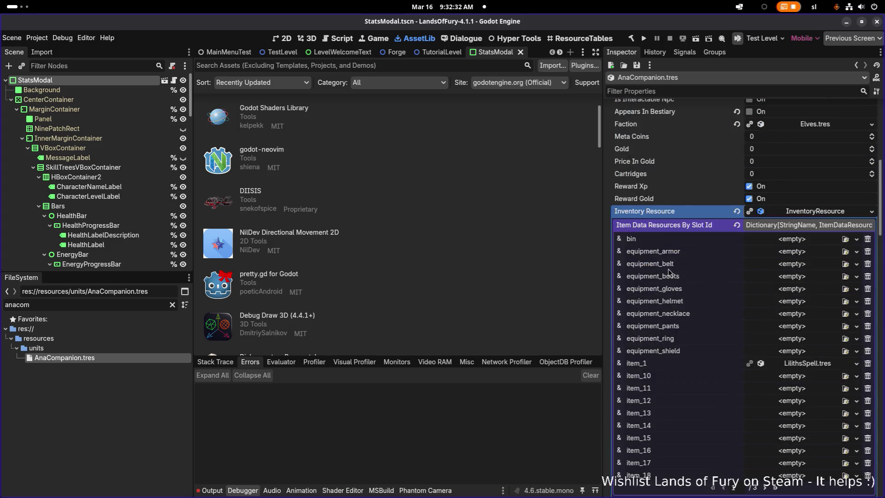
{"action": "scroll", "coordinate": [668, 269], "scroll_direction": "down", "scroll_amount": 5}
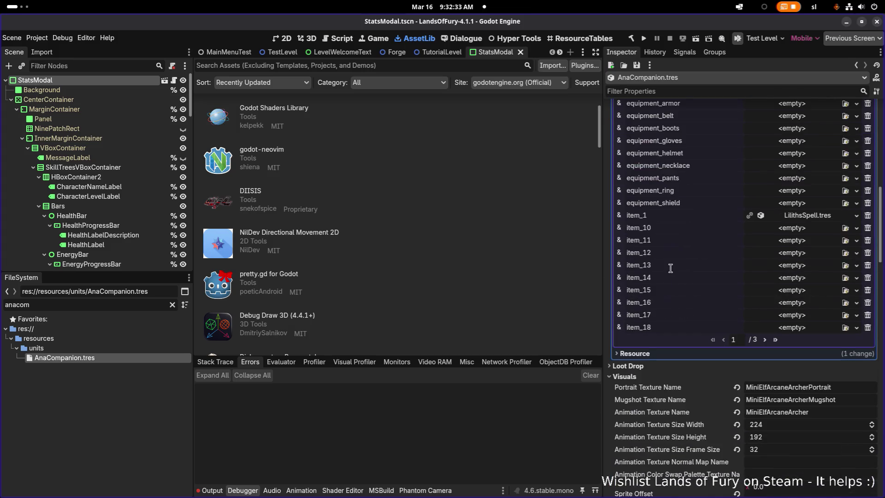
{"action": "left_click", "coordinate": [765, 340]}
{"action": "scroll", "coordinate": [741, 295], "scroll_direction": "up", "scroll_amount": 2}
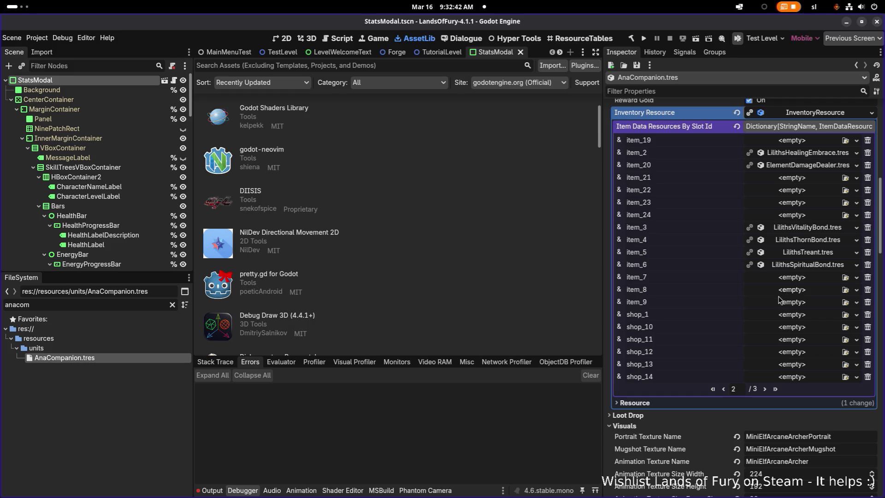
{"action": "left_click", "coordinate": [724, 389]}
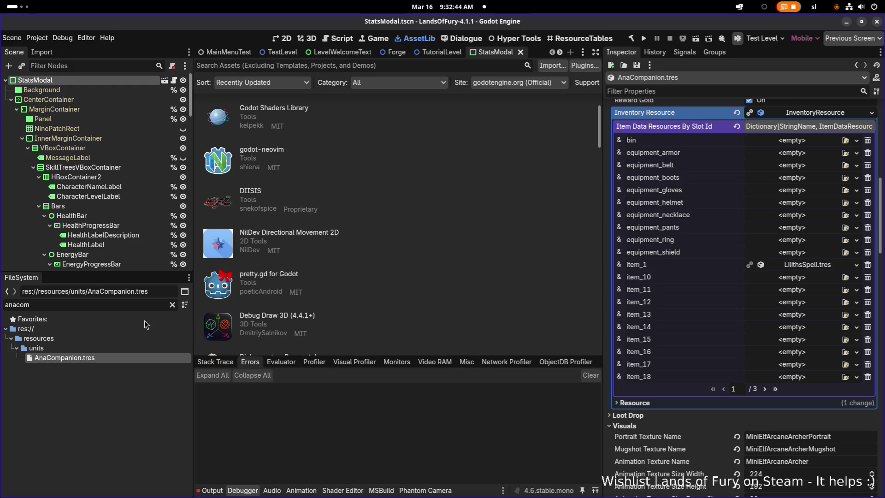
{"action": "double_click", "coordinate": [104, 306]}
{"action": "type", "text": "master"}
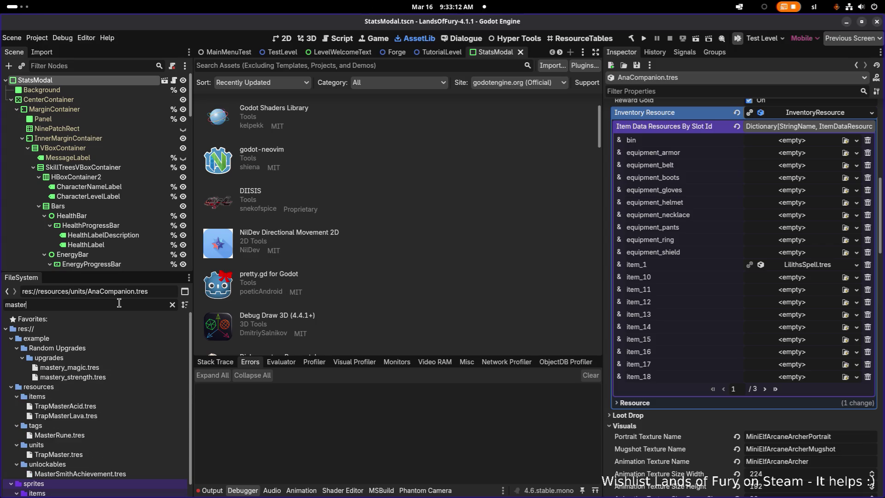
{"action": "type", "text": "bo"}
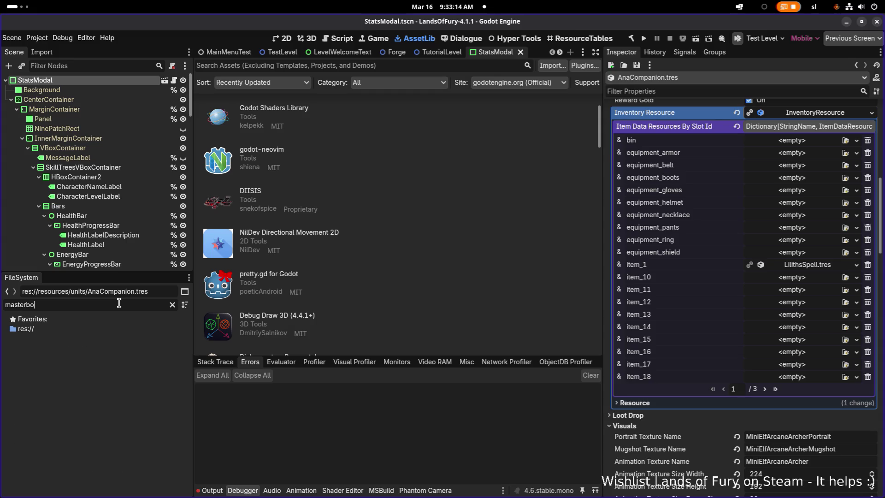
Step: Find and select Longbow.tres by filtering FileSystem for 'longbo', then clear the filter
{"action": "key", "text": "ctrl+a"}
{"action": "type", "text": "longbo"}
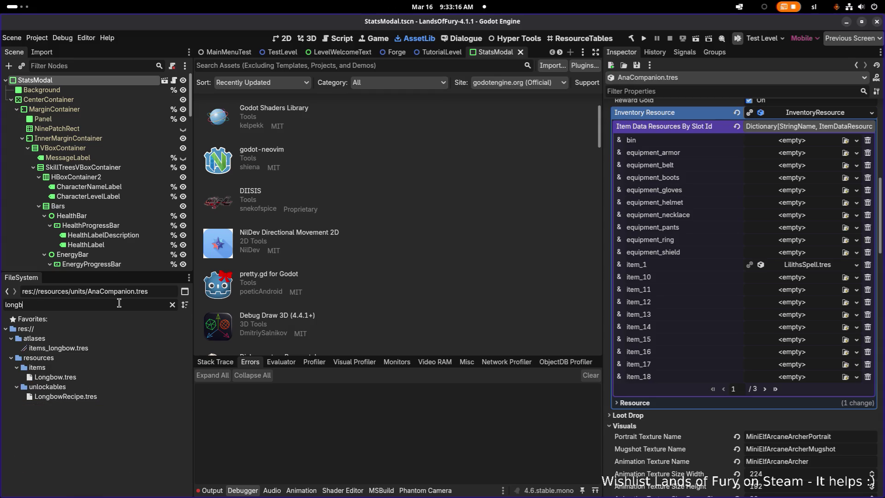
{"action": "left_click", "coordinate": [94, 381]}
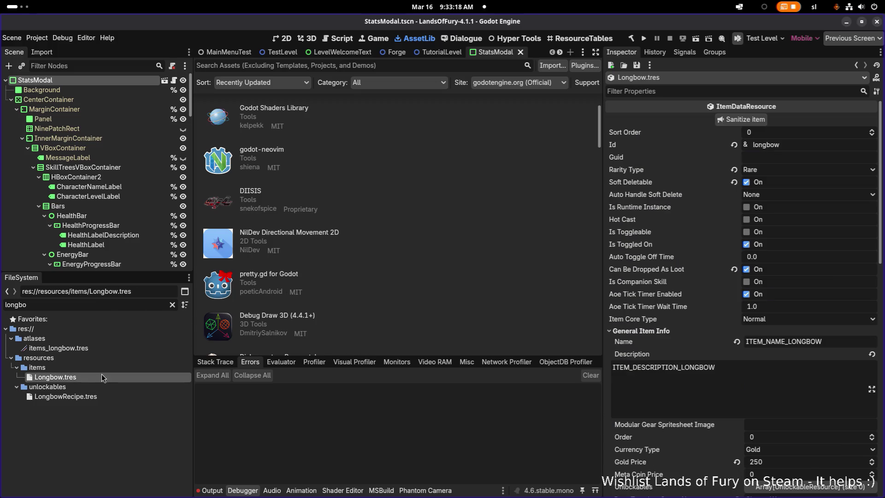
{"action": "left_click", "coordinate": [171, 305]}
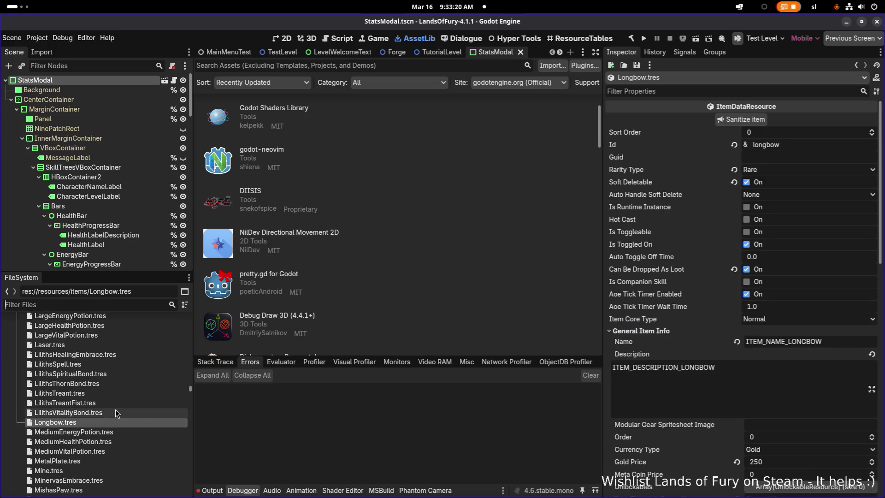
Step: Duplicate Longbow.tres as AnasBow.tres
{"action": "key", "text": "ctrl+d"}
{"action": "key", "text": "Right"}
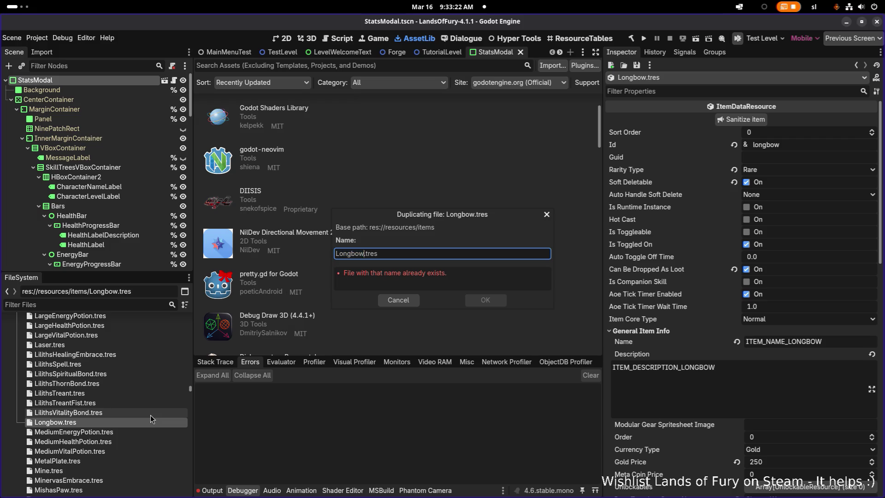
{"action": "type", "text": "Anas"}
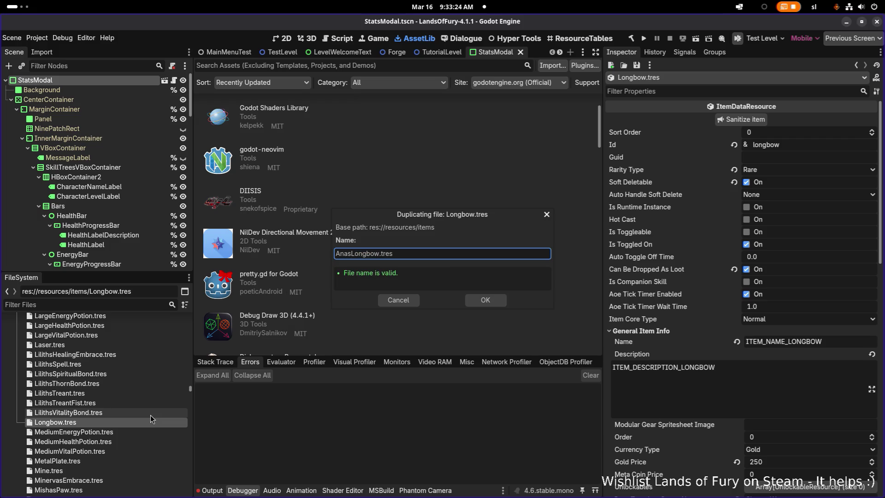
{"action": "key", "text": "Delete"}
{"action": "key", "text": "Delete"}
{"action": "key", "text": "Delete"}
{"action": "type", "text": "B"}
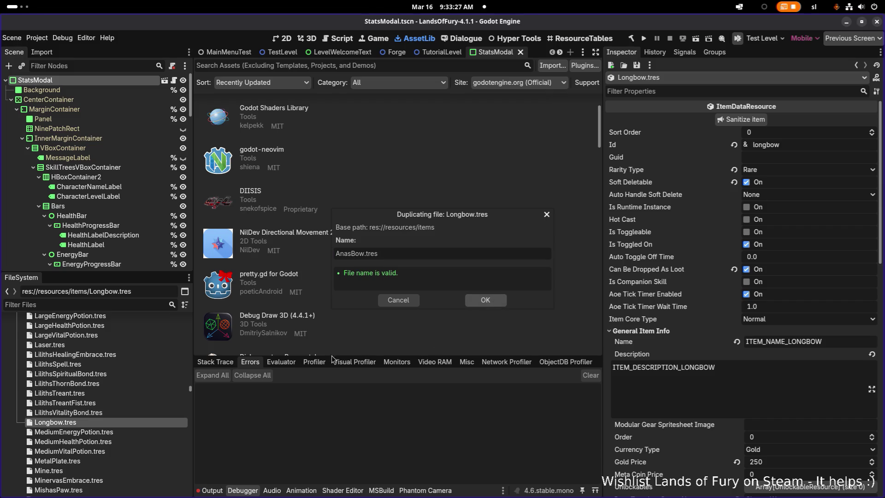
{"action": "left_click", "coordinate": [485, 300]}
{"action": "scroll", "coordinate": [120, 353], "scroll_direction": "up", "scroll_amount": 5}
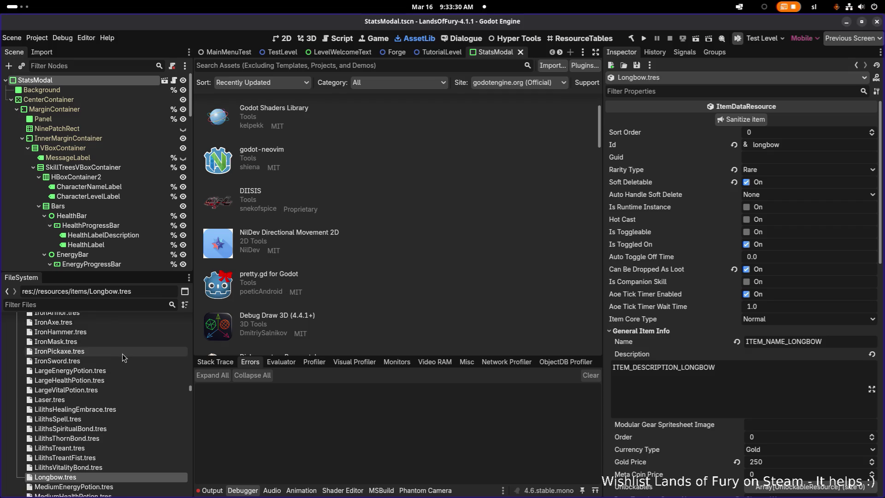
Step: Open AnasBow.tres and change its Id to anas_bow
{"action": "scroll", "coordinate": [121, 352], "scroll_direction": "up", "scroll_amount": 10}
{"action": "left_click", "coordinate": [106, 306]}
{"action": "type", "text": "anasbo"}
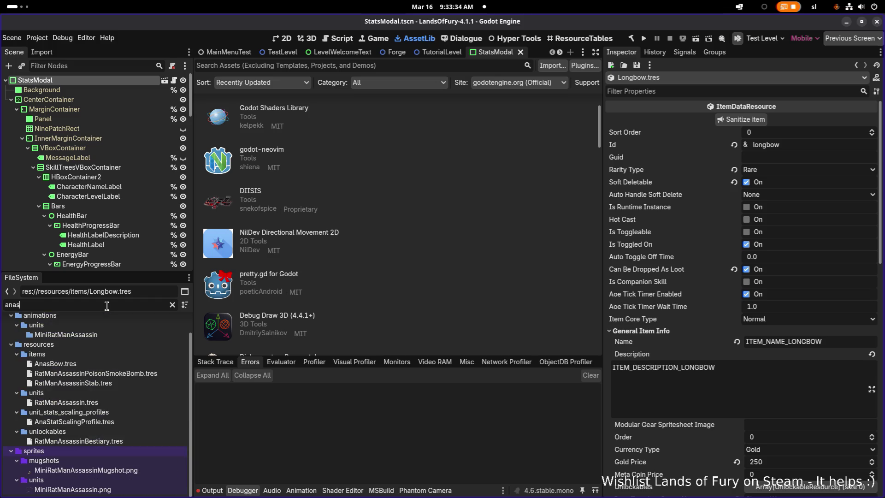
{"action": "left_click", "coordinate": [89, 358]}
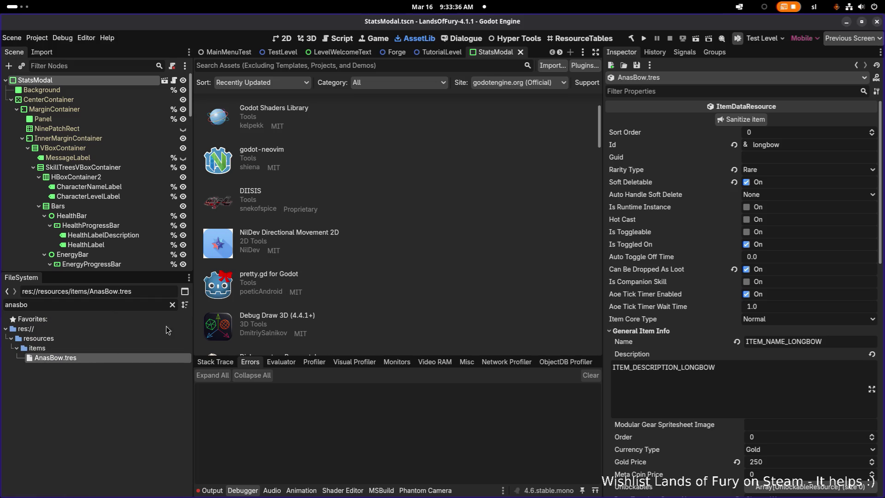
{"action": "left_click", "coordinate": [788, 147]}
{"action": "key", "text": "ctrl+a"}
{"action": "type", "text": "anas_bow"}
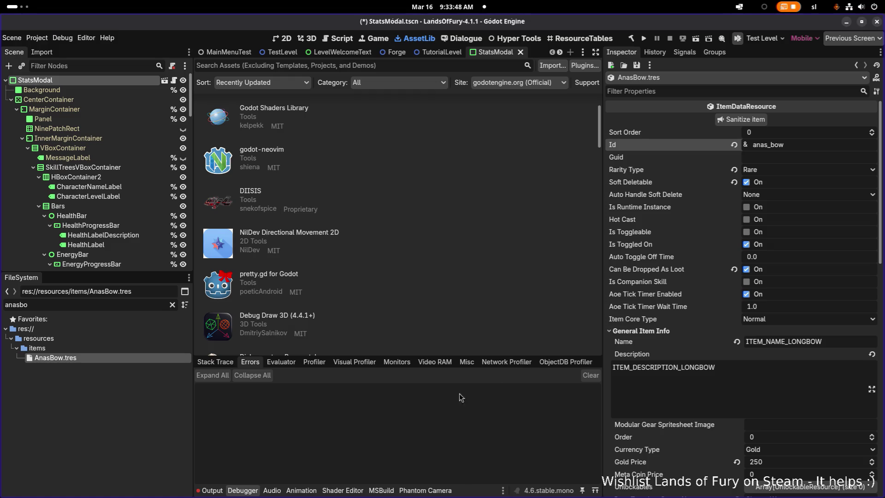
Step: Open GotharsHammer.tres to compare its item settings
{"action": "left_click", "coordinate": [173, 305]}
{"action": "scroll", "coordinate": [129, 397], "scroll_direction": "down", "scroll_amount": 5}
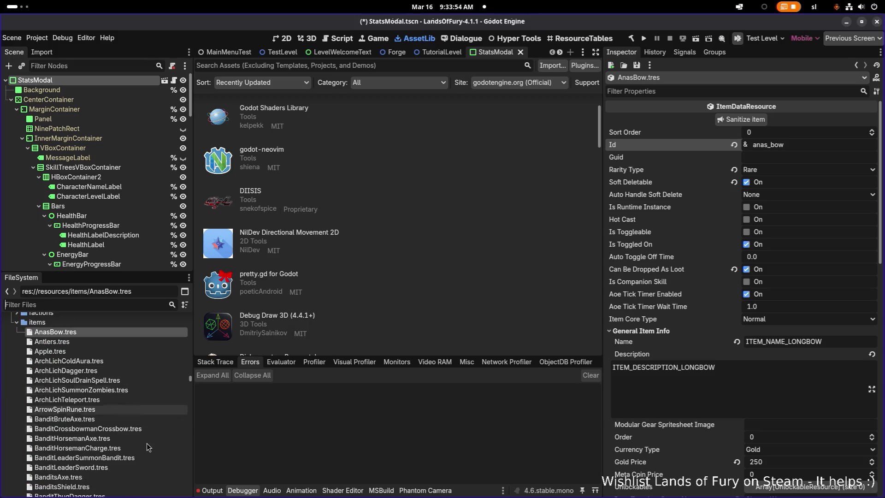
{"action": "left_click", "coordinate": [99, 304]}
{"action": "type", "text": "gotharsha"}
{"action": "left_click", "coordinate": [125, 358]}
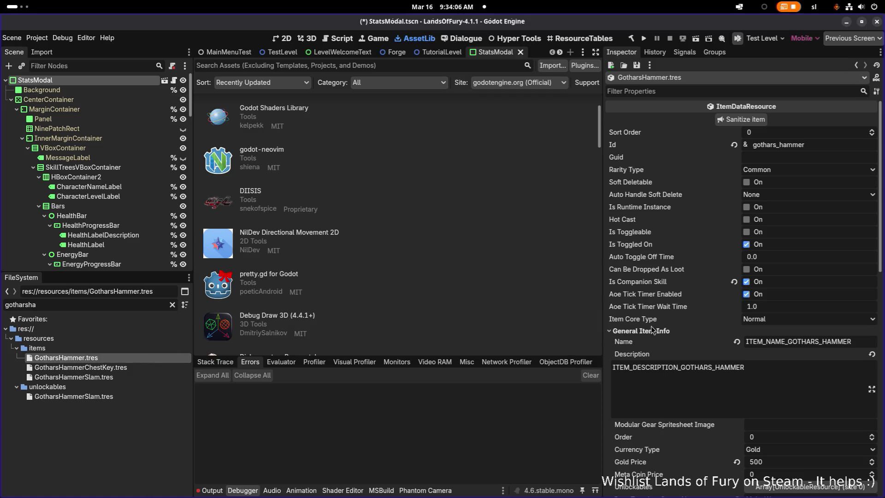
{"action": "scroll", "coordinate": [617, 360], "scroll_direction": "down", "scroll_amount": 5}
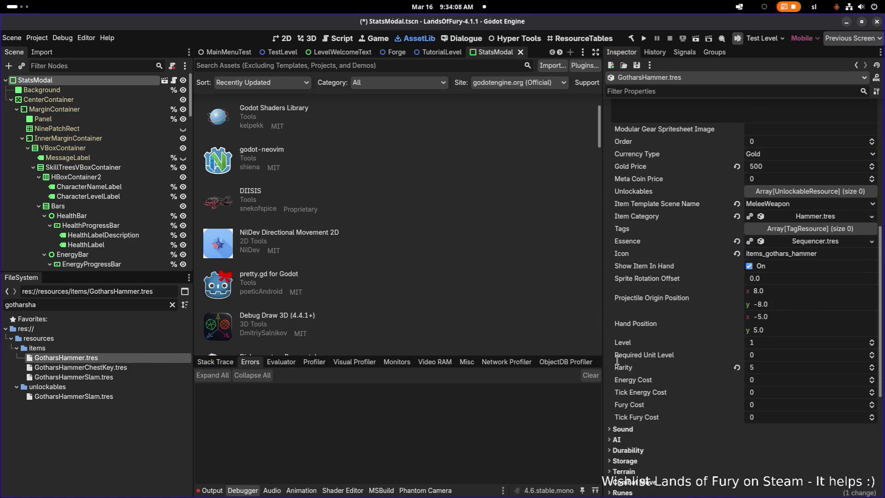
Step: Filter for 'anasbow' and reopen AnasBow.tres in the Inspector
{"action": "left_click", "coordinate": [86, 302]}
{"action": "key", "text": "ctrl+a"}
{"action": "type", "text": "anasbow"}
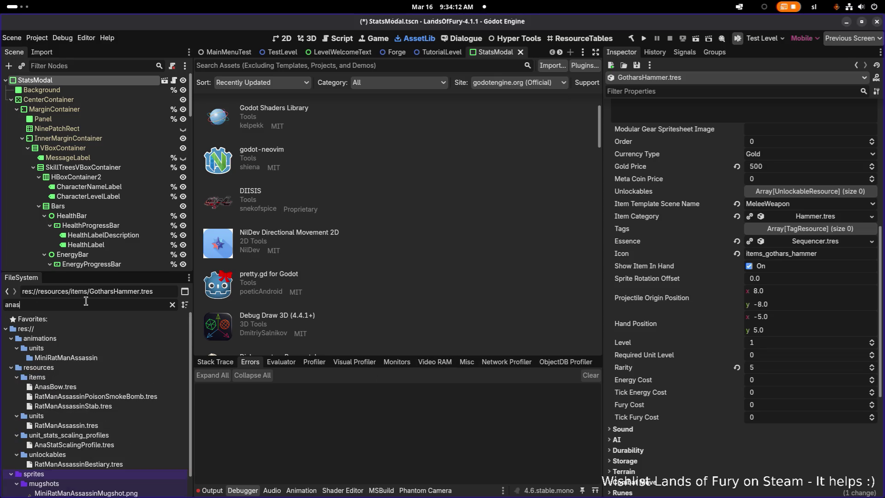
{"action": "left_click", "coordinate": [97, 361]}
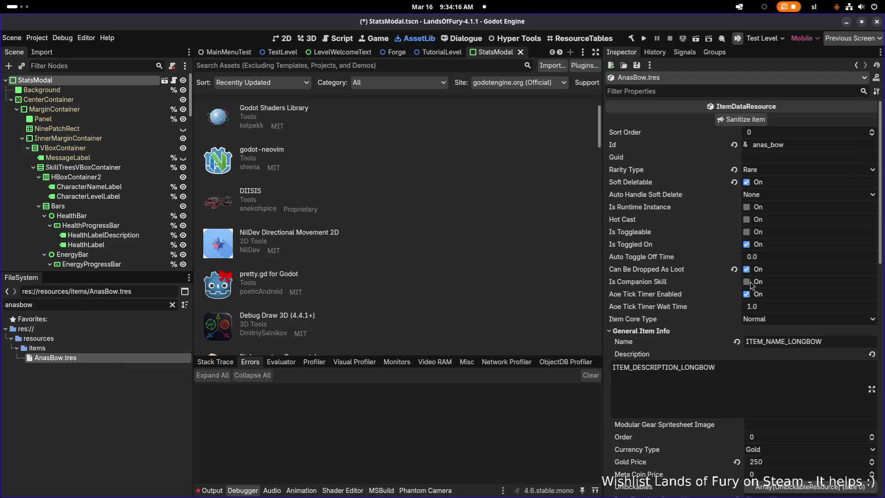
Step: Enable Is Companion Skill and disable Can Be Dropped As Loot and Is Toggled On
{"action": "left_click", "coordinate": [747, 282]}
{"action": "left_click", "coordinate": [747, 270]}
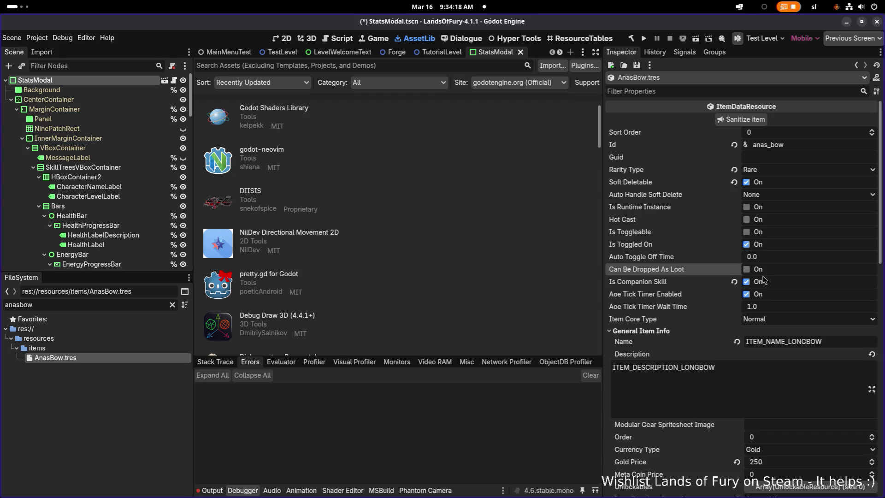
{"action": "left_click", "coordinate": [747, 245]}
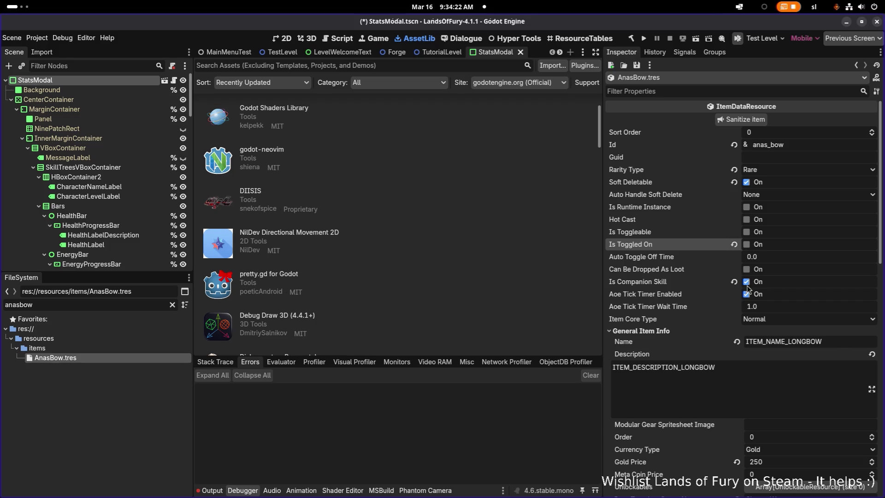
Step: Change the Name and Description keys to ITEM_NAME_ANAS_BOW and ITEM_DESCRIPTION_ANAS_BOW
{"action": "left_click", "coordinate": [782, 342]}
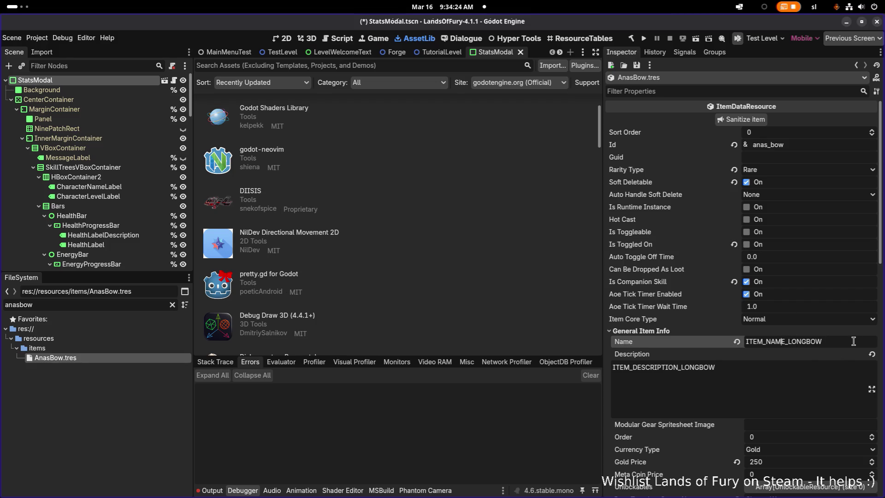
{"action": "key", "text": "Right"}
{"action": "key", "text": "shift+End"}
{"action": "type", "text": "ANAS_BOW"}
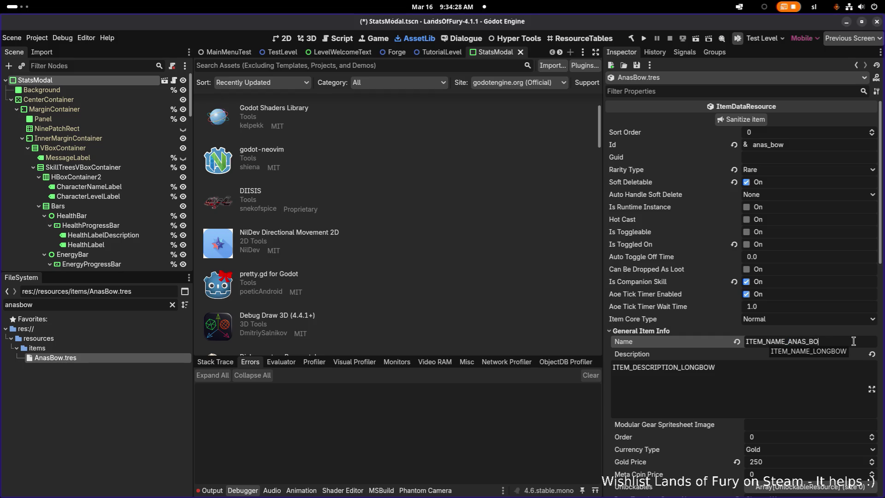
{"action": "left_click_drag", "start_coordinate": [788, 342], "coordinate": [828, 342]}
{"action": "key", "text": "ctrl+c"}
{"action": "left_click_drag", "start_coordinate": [681, 367], "coordinate": [775, 368]}
{"action": "key", "text": "ctrl+v"}
Step: Review the bow's properties and select the full ITEM_NAME_ANAS_BOW Name key
{"action": "scroll", "coordinate": [795, 375], "scroll_direction": "down", "scroll_amount": 5}
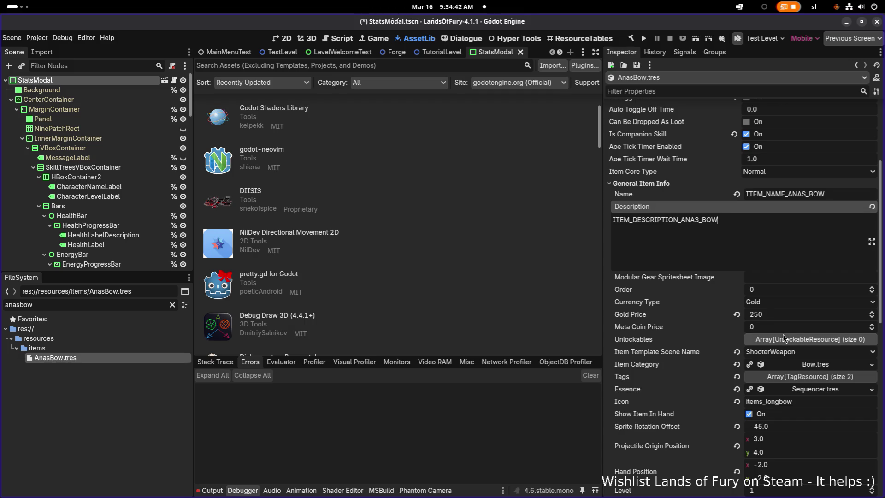
{"action": "scroll", "coordinate": [784, 339], "scroll_direction": "up", "scroll_amount": 5}
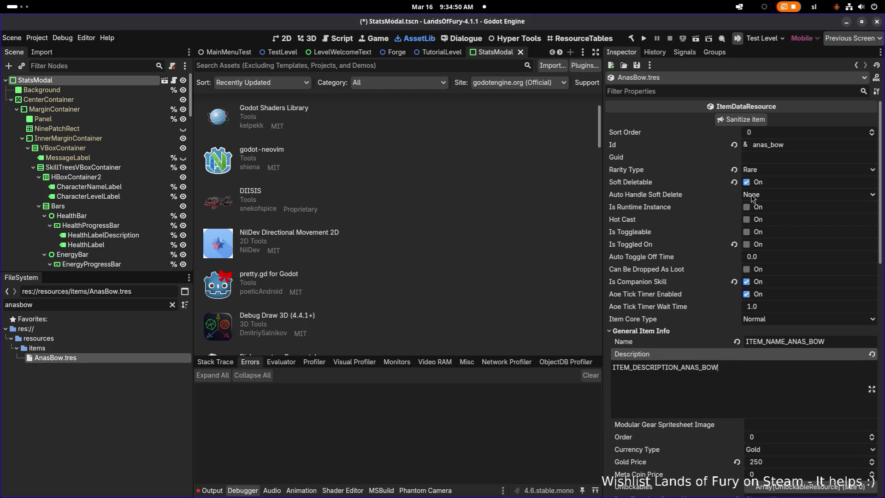
{"action": "scroll", "coordinate": [772, 249], "scroll_direction": "down", "scroll_amount": 3}
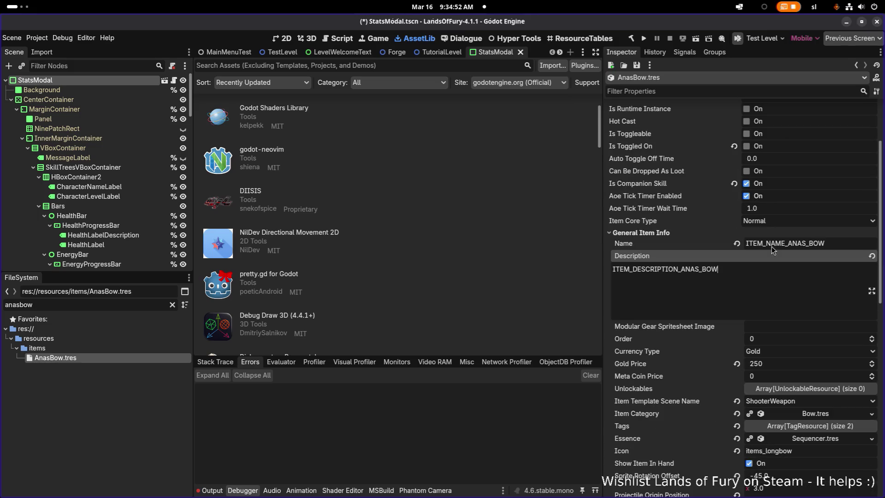
{"action": "double_click", "coordinate": [809, 242]}
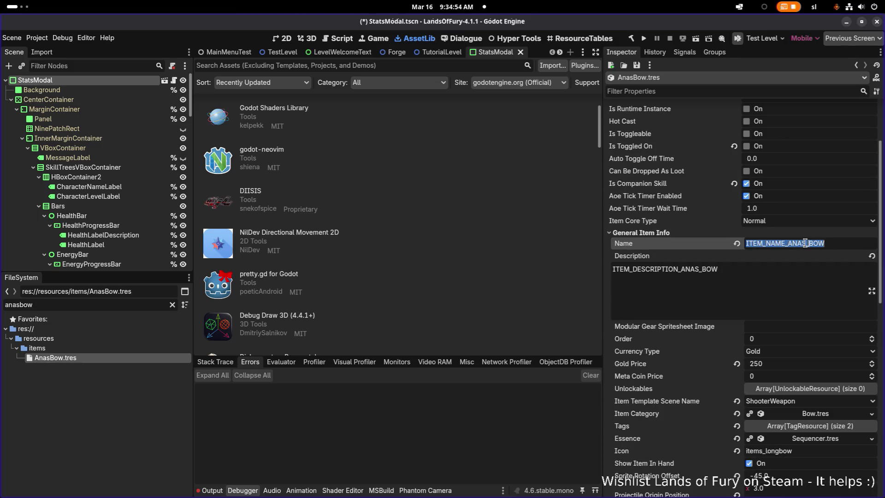
{"action": "key", "text": "alt+Tab"}
Step: Bring Translations.csv forward in LibreOffice Calc and select empty row 527
{"action": "left_click", "coordinate": [609, 247]}
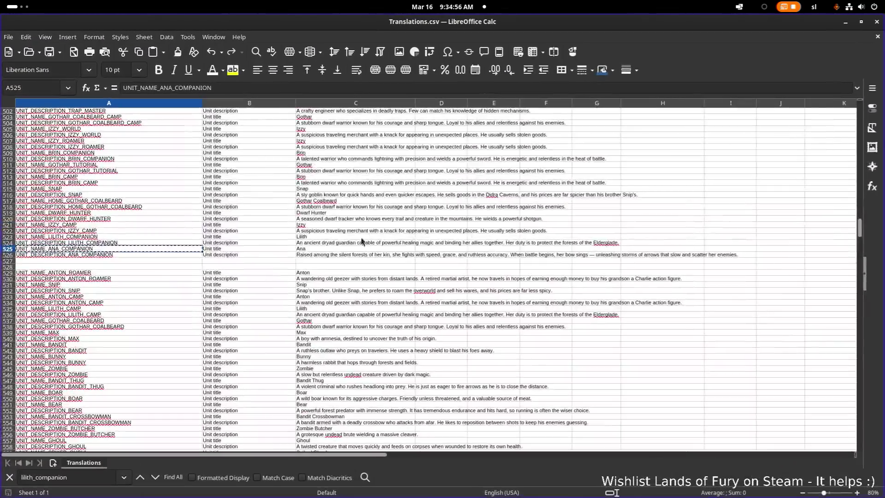
{"action": "left_click", "coordinate": [189, 269]}
{"action": "left_click", "coordinate": [179, 263]}
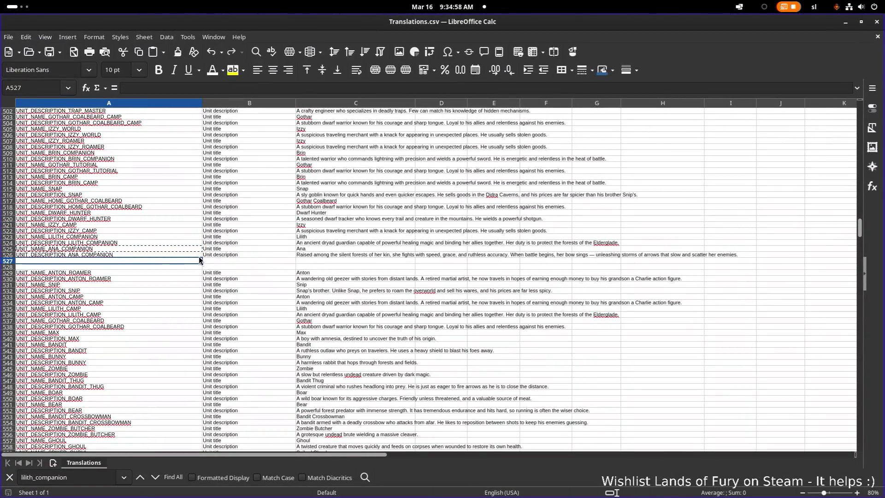
{"action": "scroll", "coordinate": [209, 273], "scroll_direction": "up", "scroll_amount": 15}
{"action": "scroll", "coordinate": [211, 273], "scroll_direction": "up", "scroll_amount": 20}
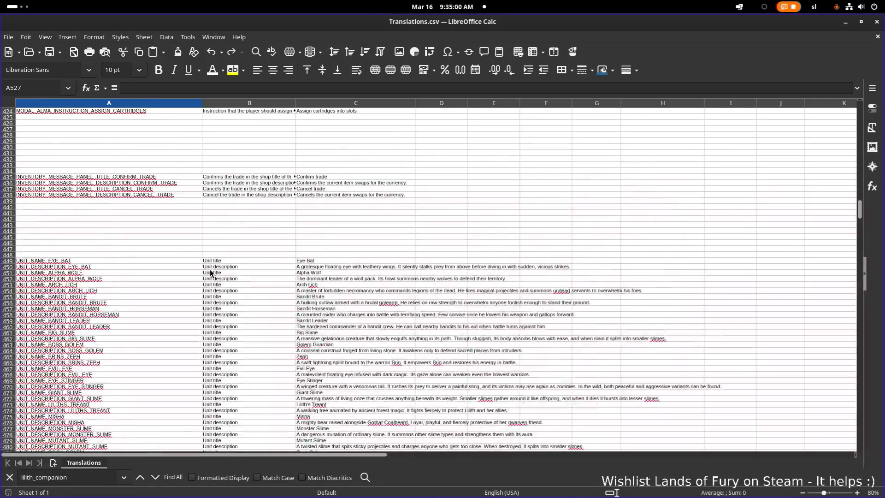
Step: Search the sheet for item_name to reach the item name and description key rows
{"action": "left_click", "coordinate": [213, 268]}
{"action": "type", "text": "it"}
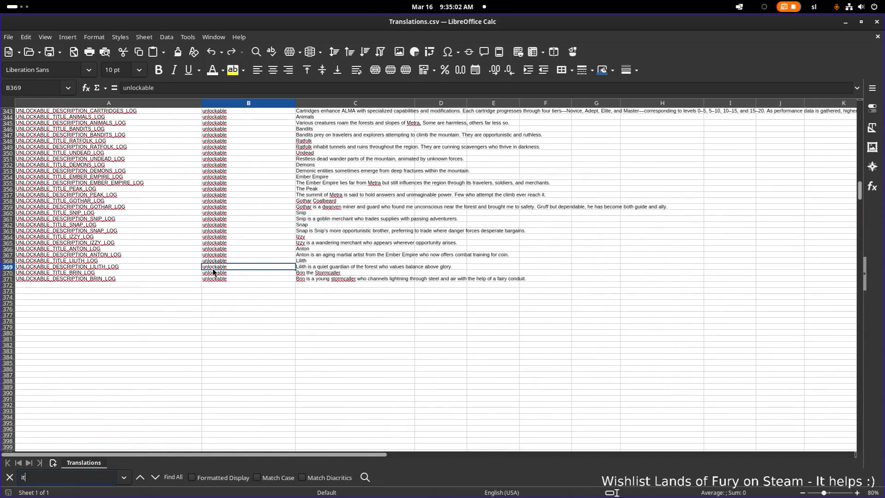
{"action": "type", "text": "em_name"}
{"action": "key", "text": "Return"}
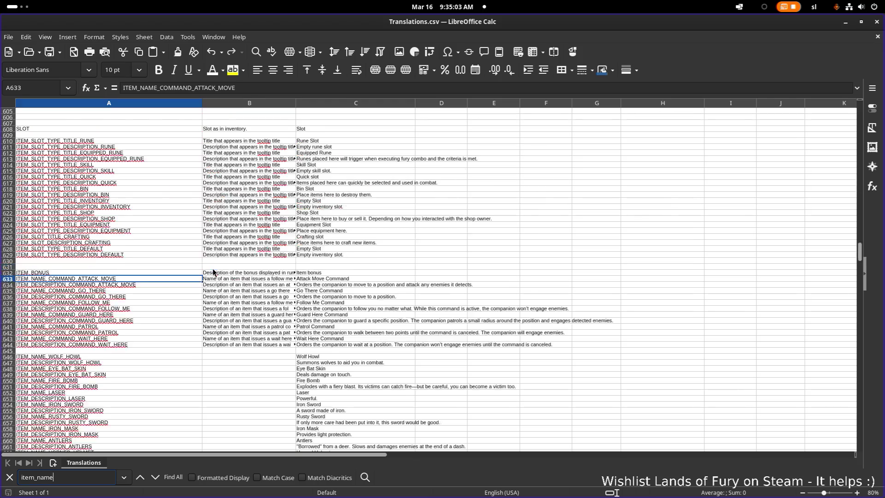
{"action": "scroll", "coordinate": [192, 283], "scroll_direction": "down", "scroll_amount": 20}
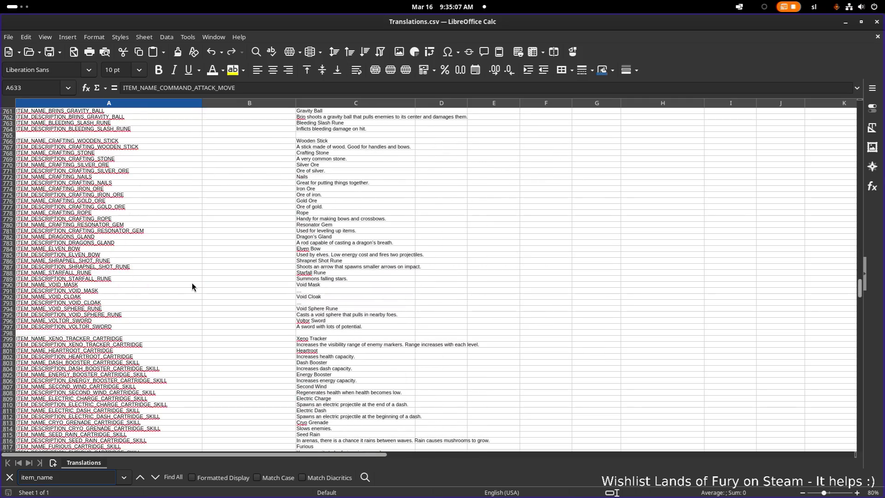
{"action": "scroll", "coordinate": [192, 284], "scroll_direction": "up", "scroll_amount": 8}
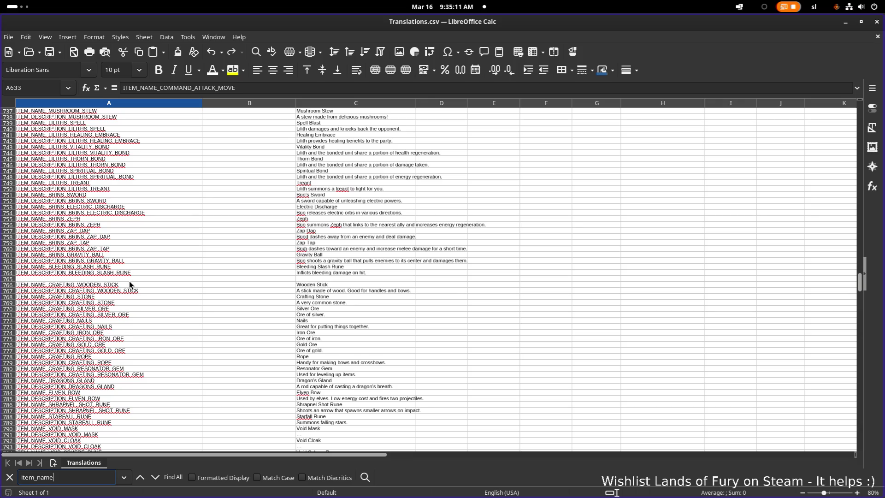
{"action": "scroll", "coordinate": [128, 285], "scroll_direction": "up", "scroll_amount": 4}
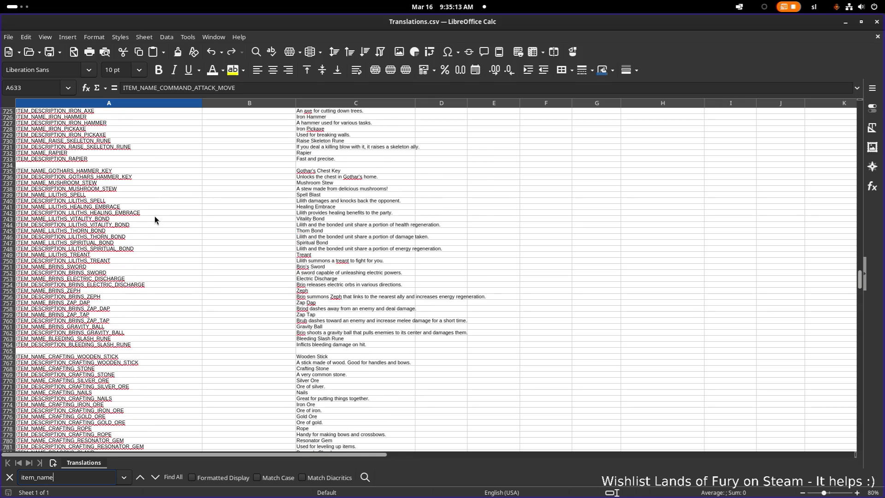
{"action": "right_click", "coordinate": [126, 165]}
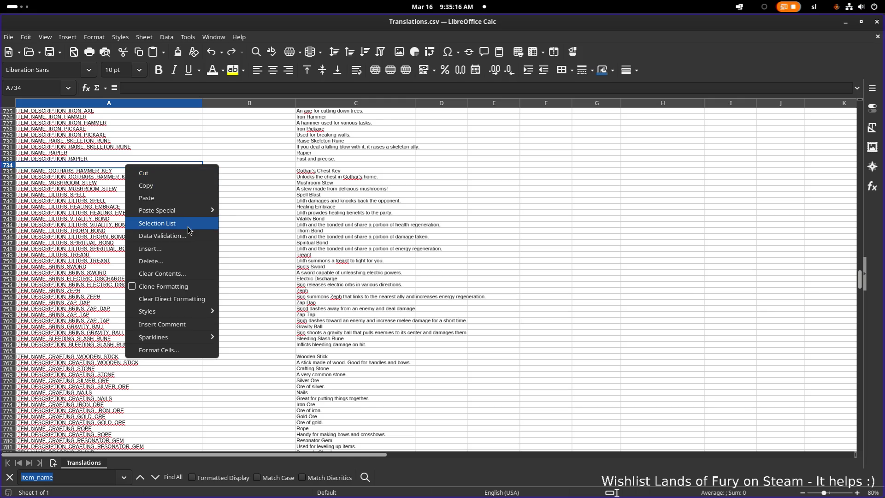
Step: Insert ten blank rows at row 734 after the Rapier entries
{"action": "left_click", "coordinate": [192, 252]}
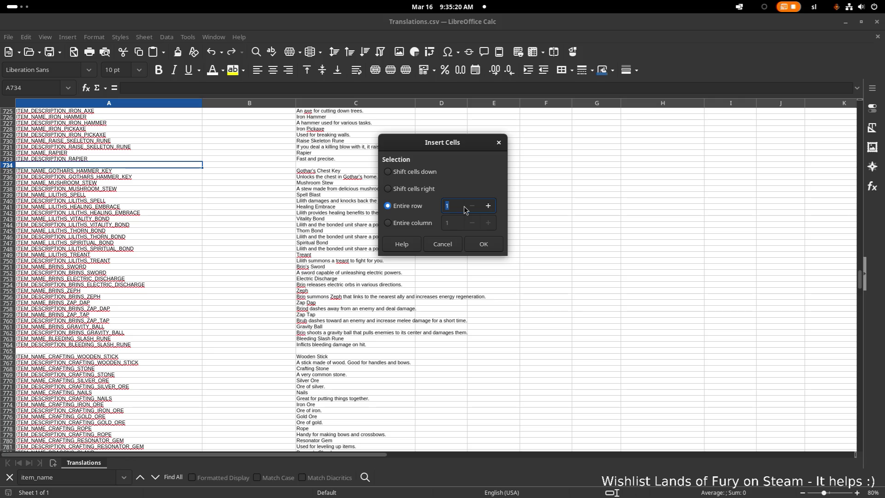
{"action": "left_click", "coordinate": [483, 244]}
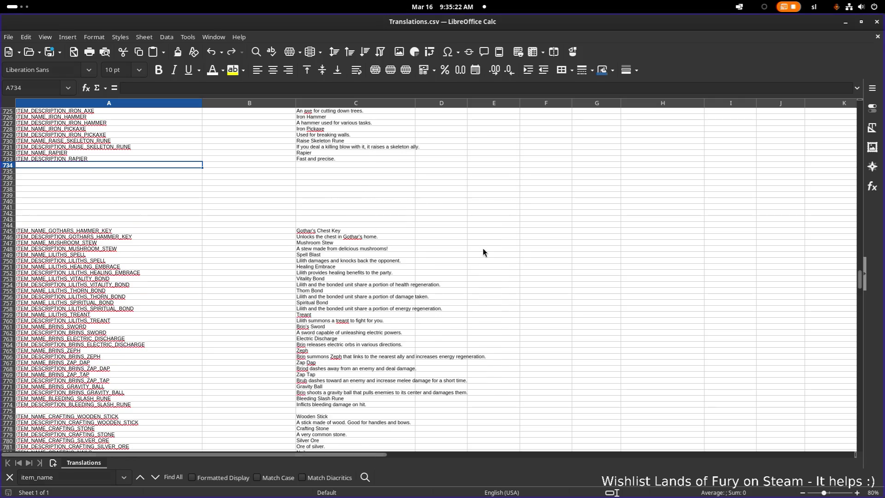
{"action": "left_click", "coordinate": [150, 171]}
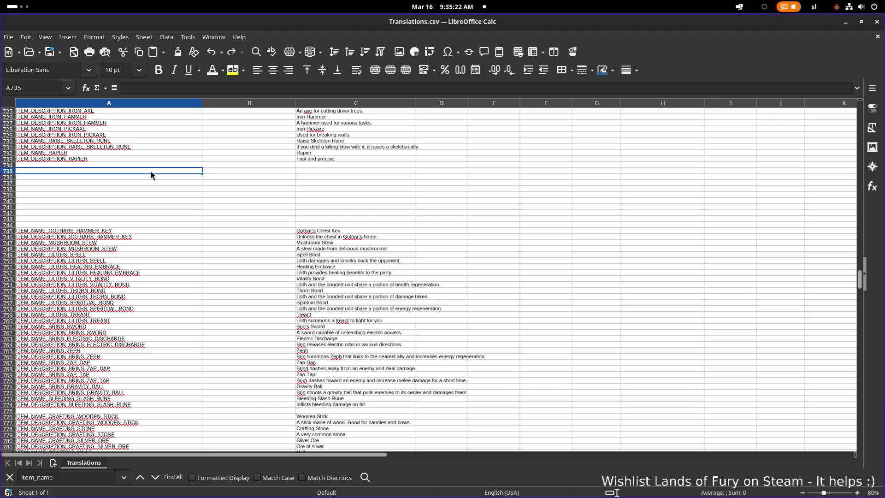
{"action": "left_click", "coordinate": [143, 220]}
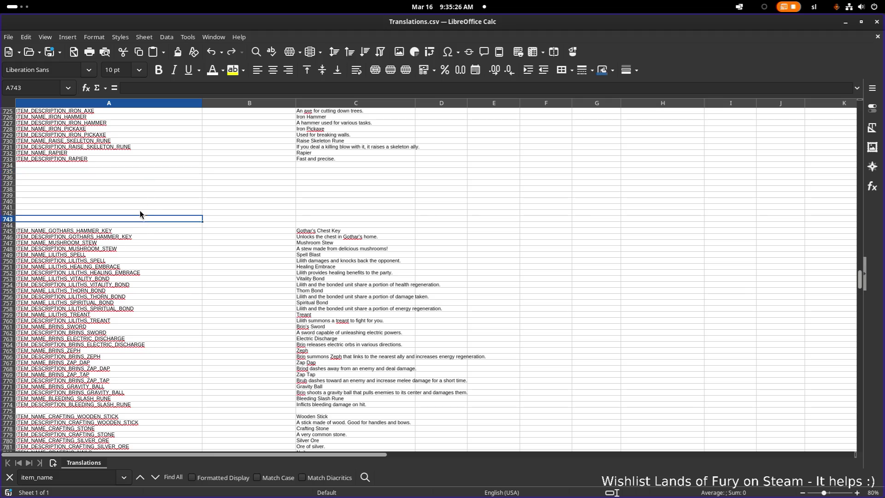
{"action": "left_click", "coordinate": [131, 225]}
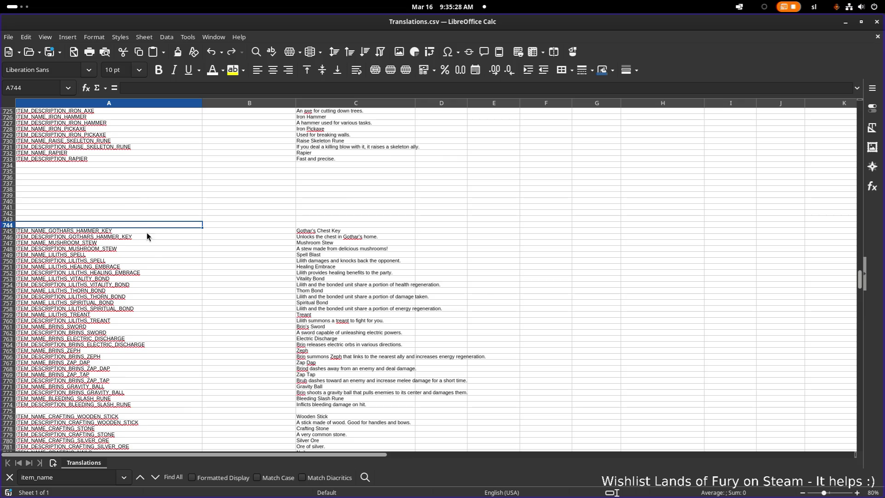
{"action": "scroll", "coordinate": [147, 233], "scroll_direction": "down", "scroll_amount": 2}
Step: Insert ten blank rows at row 775 below Bleeding Slash Rune
{"action": "left_click", "coordinate": [109, 375]}
{"action": "right_click", "coordinate": [109, 374]}
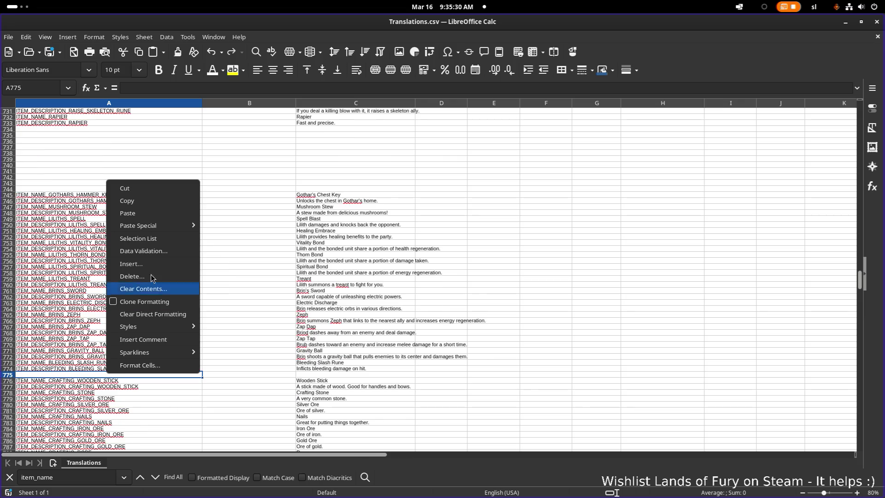
{"action": "left_click", "coordinate": [156, 264]}
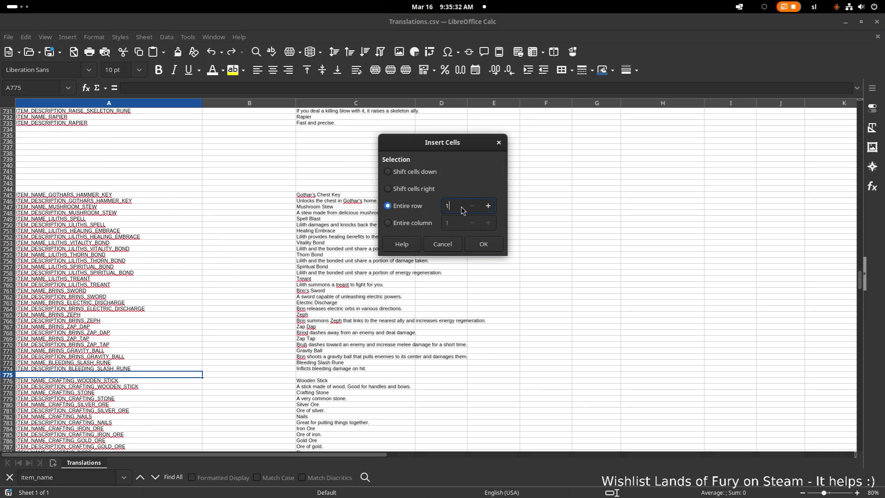
{"action": "type", "text": "0"}
{"action": "left_click", "coordinate": [483, 243]}
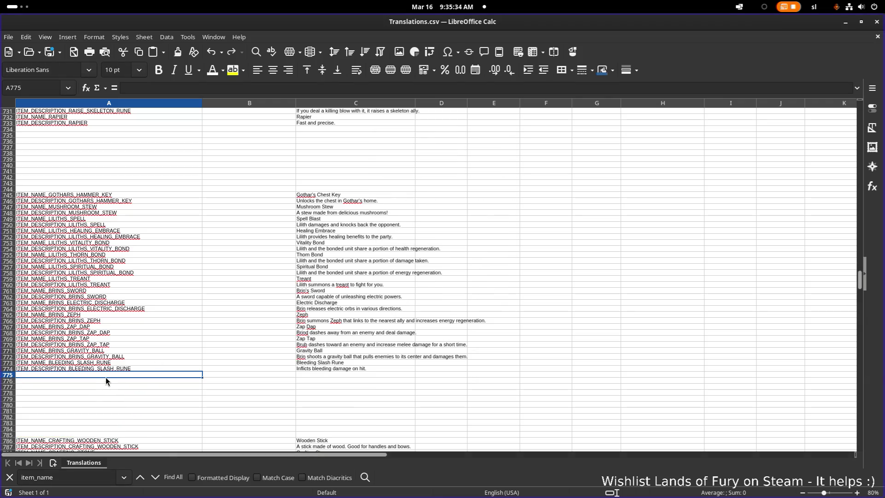
Step: Paste ITEM_NAME_ANAS_BOW as unformatted text into A775 and A776
{"action": "key", "text": "ctrl+shift+v"}
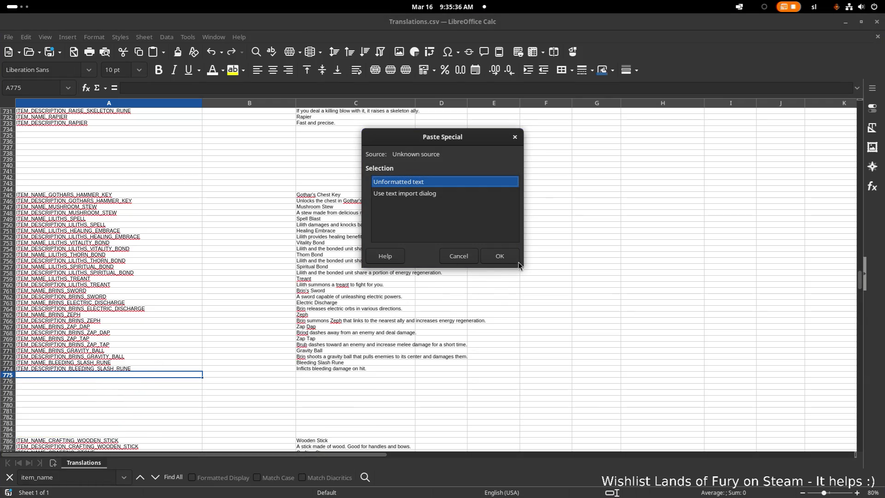
{"action": "left_click", "coordinate": [504, 256]}
{"action": "left_click", "coordinate": [129, 386]}
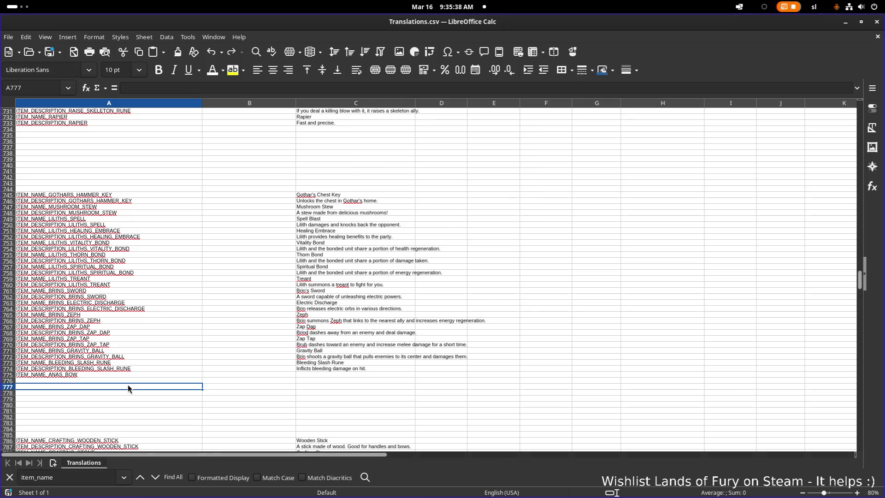
{"action": "key", "text": "ctrl+shift+v"}
{"action": "key", "text": "Escape"}
{"action": "left_click", "coordinate": [137, 381]}
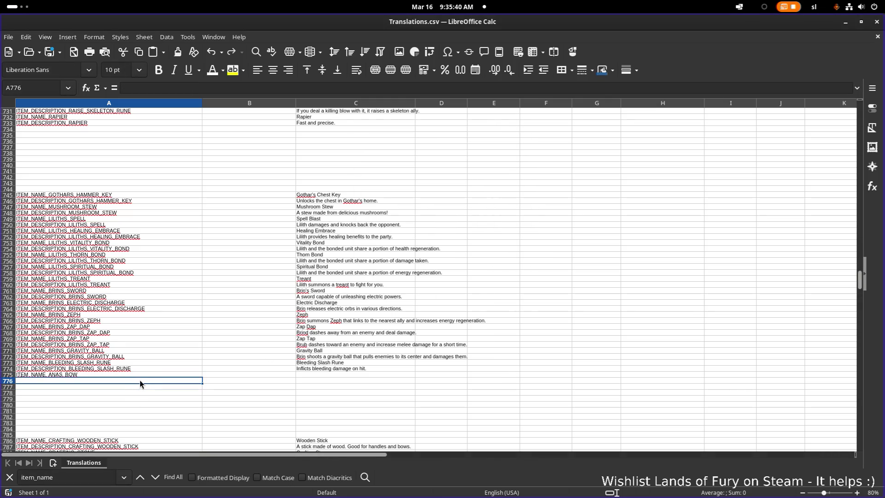
{"action": "key", "text": "ctrl+shift+v"}
{"action": "left_click", "coordinate": [500, 256]}
Step: Change the key in A776 to ITEM_DESCRIPTION_ANAS_BOW
{"action": "double_click", "coordinate": [75, 380]}
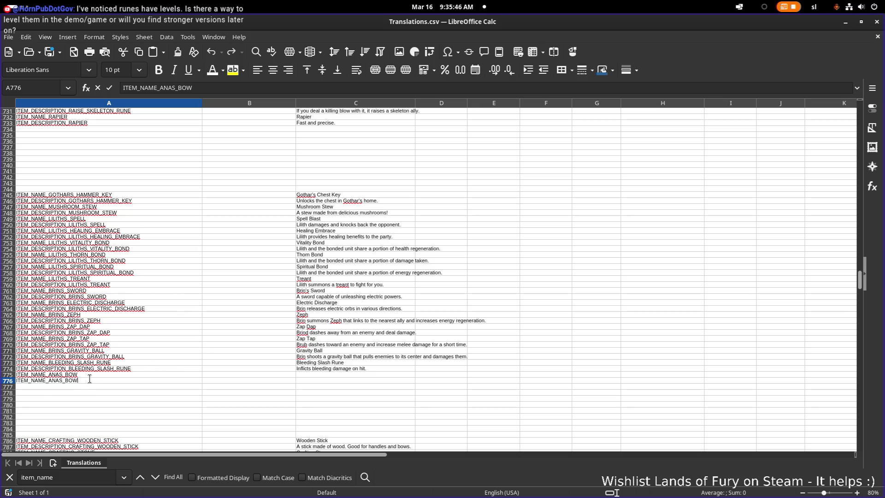
{"action": "double_click", "coordinate": [40, 380]}
{"action": "type", "text": "DESC"}
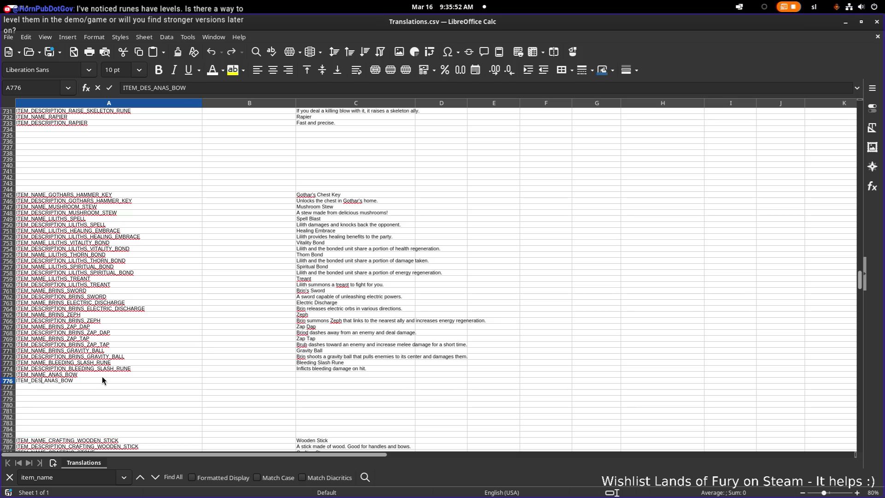
{"action": "type", "text": "RIPT"}
{"action": "type", "text": "ION"}
{"action": "key", "text": "Up"}
Step: Enter "Ana's Bow" in C775 and "Ana's trusty bow." in C776, then save
{"action": "left_click", "coordinate": [311, 369]}
{"action": "double_click", "coordinate": [325, 374]}
{"action": "type", "text": "A"}
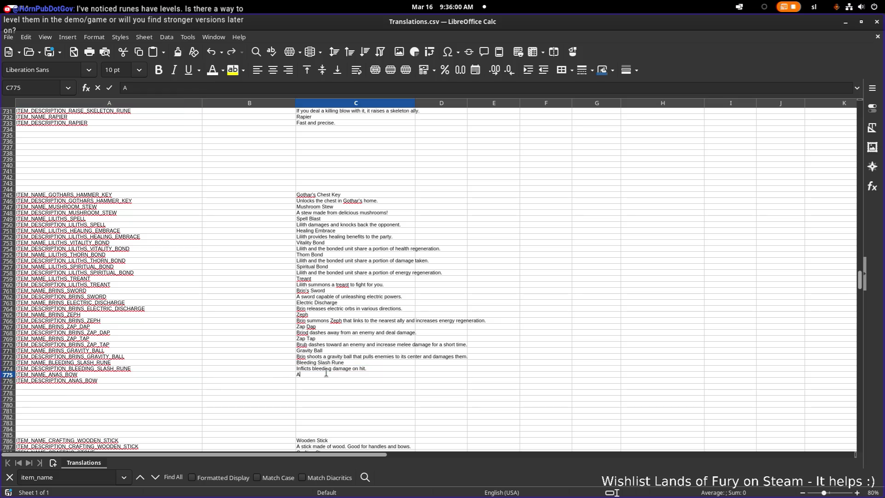
{"action": "type", "text": "na's D"}
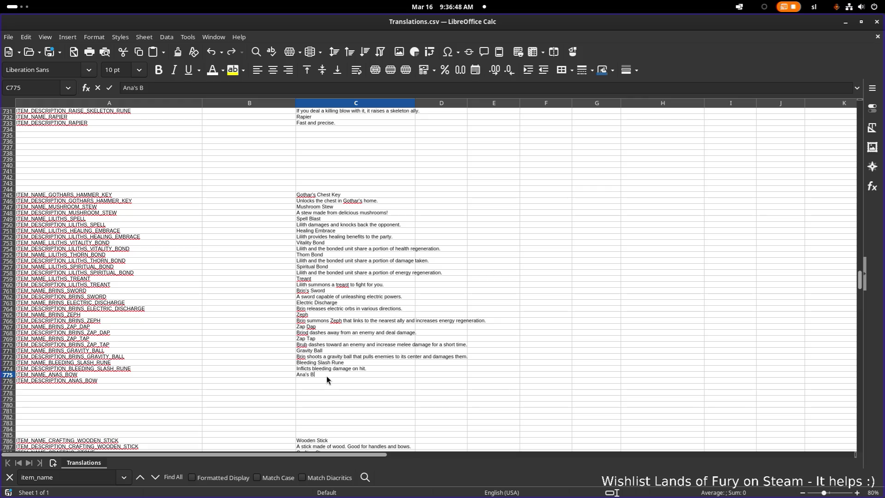
{"action": "key", "text": "Return"}
{"action": "type", "text": "Ana's tr"}
{"action": "type", "text": "usty bow."}
{"action": "key", "text": "Return"}
{"action": "key", "text": "ctrl+s"}
Step: Copy the ITEM_NAME_ANAS_BOW key from A775 and return to Godot
{"action": "left_click", "coordinate": [148, 369]}
{"action": "left_click", "coordinate": [149, 374]}
{"action": "key", "text": "ctrl+c"}
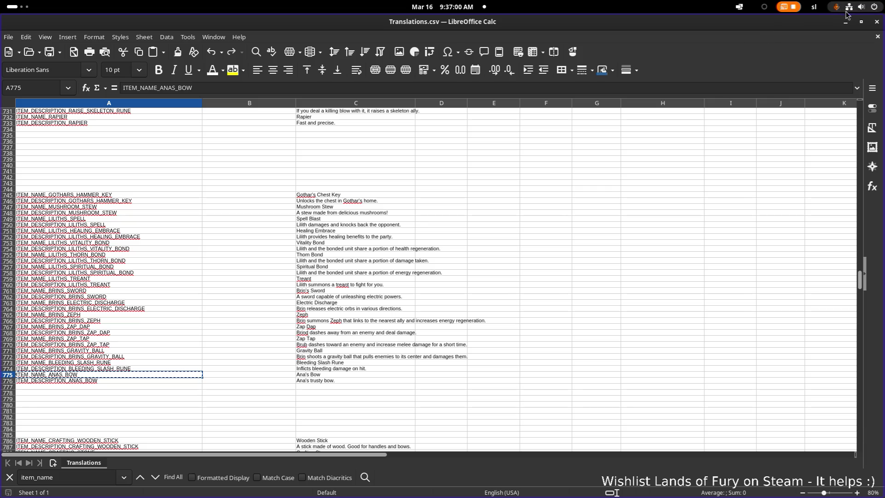
{"action": "left_click", "coordinate": [846, 22]}
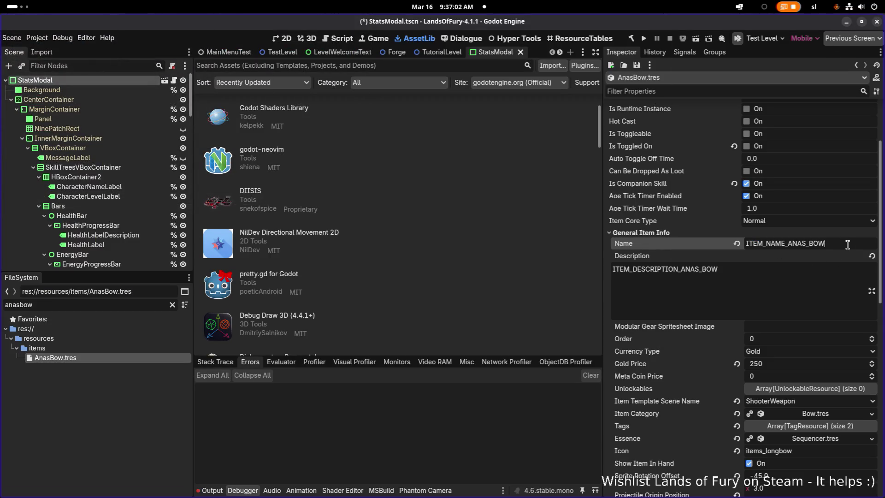
Step: Restore ITEM_NAME_ANAS_BOW as the Name key after a mistaken edit
{"action": "type", "text": "V"}
{"action": "key", "text": "BackSpace"}
{"action": "type", "text": "ANA"}
{"action": "key", "text": "ctrl+z"}
{"action": "key", "text": "ctrl+z"}
Step: Verify the Description key ITEM_DESCRIPTION_ANAS_BOW and scroll down to the Item Effects
{"action": "left_click", "coordinate": [775, 286]}
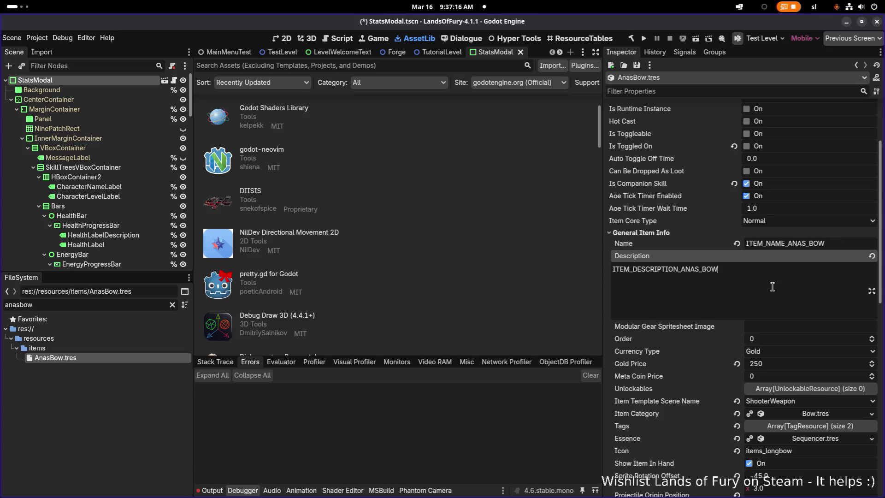
{"action": "scroll", "coordinate": [773, 285], "scroll_direction": "down", "scroll_amount": 1}
{"action": "scroll", "coordinate": [756, 251], "scroll_direction": "down", "scroll_amount": 4}
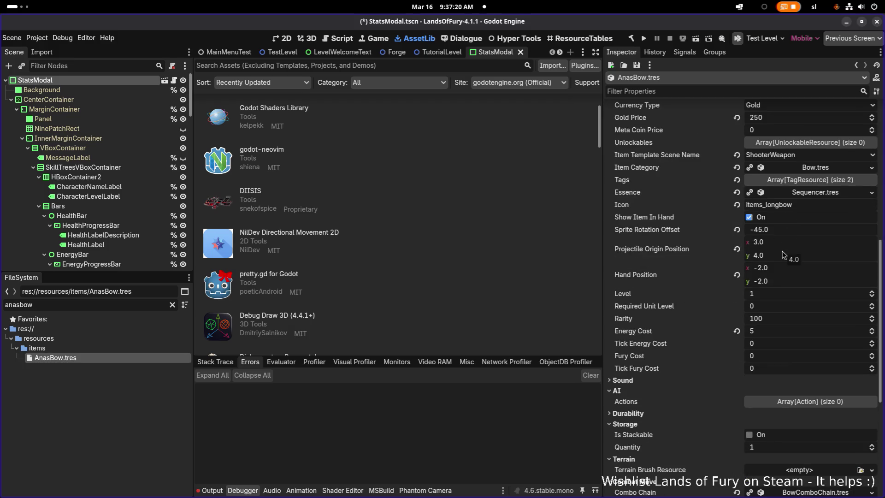
{"action": "scroll", "coordinate": [784, 255], "scroll_direction": "down", "scroll_amount": 3}
{"action": "scroll", "coordinate": [783, 255], "scroll_direction": "down", "scroll_amount": 1}
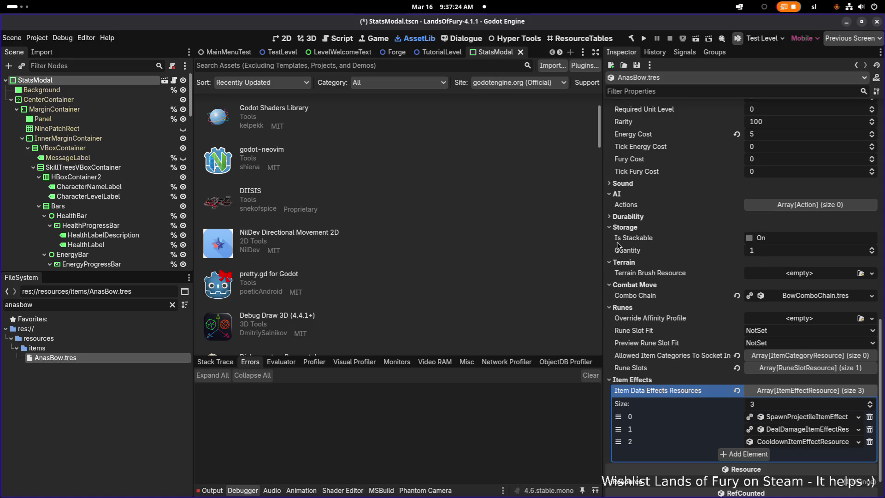
Step: Make the spawn projectile effect unique, keeping ProjectileDataResource and ChanceTrackerResource shared
{"action": "left_click_drag", "start_coordinate": [603, 244], "coordinate": [537, 244]}
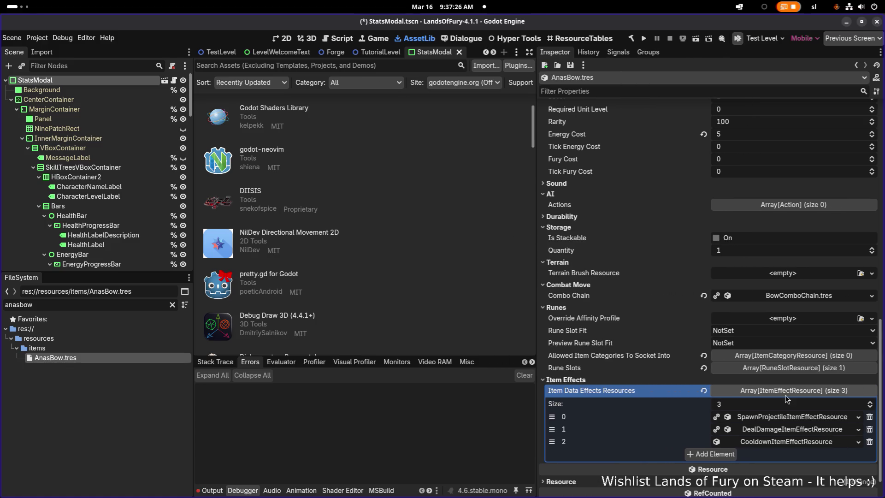
{"action": "scroll", "coordinate": [787, 399], "scroll_direction": "down", "scroll_amount": 1}
{"action": "right_click", "coordinate": [789, 387]}
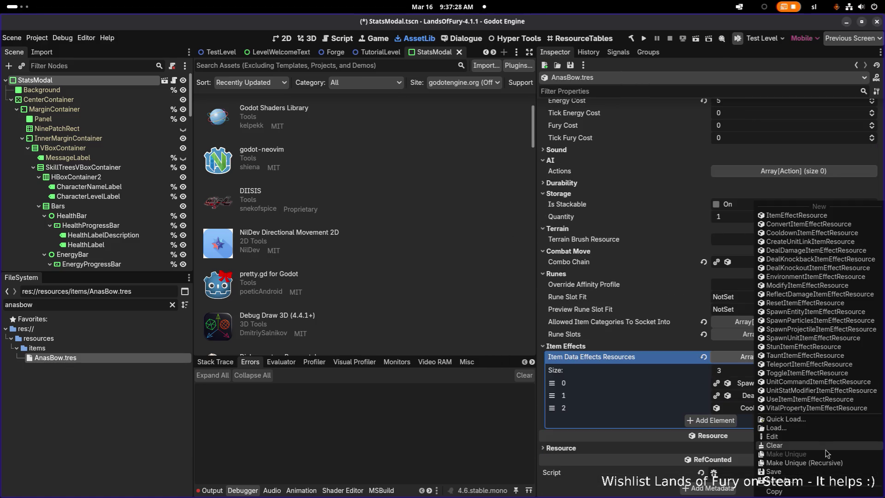
{"action": "left_click", "coordinate": [823, 464]}
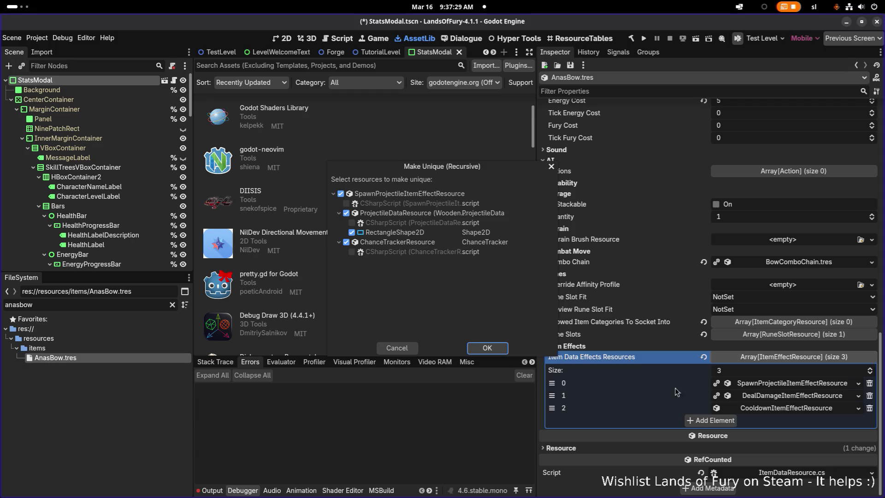
{"action": "left_click", "coordinate": [346, 213]}
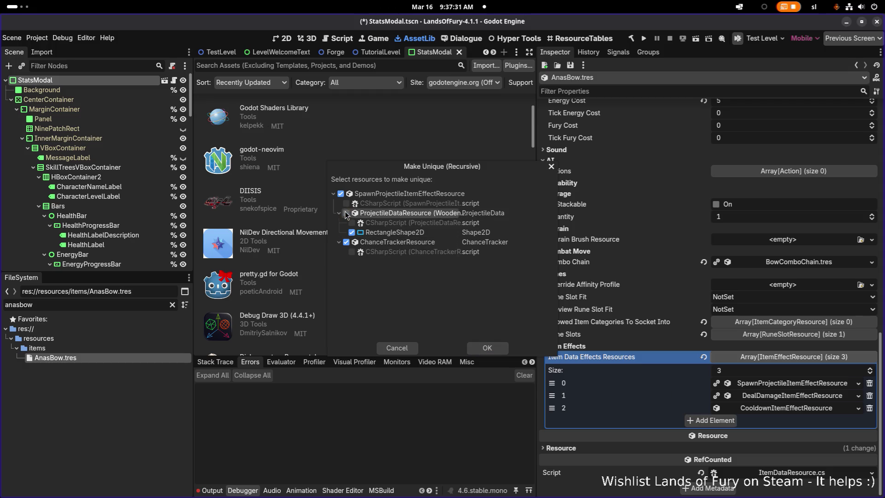
{"action": "left_click", "coordinate": [346, 242]}
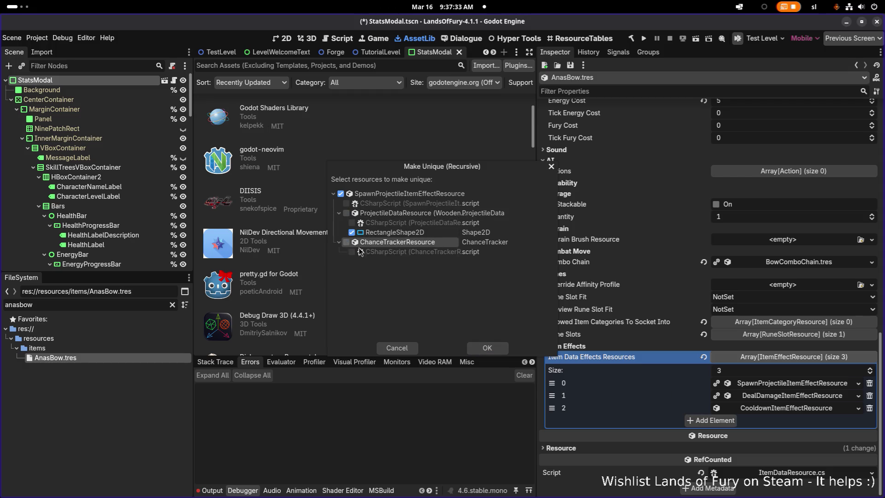
{"action": "left_click", "coordinate": [492, 347]}
Step: Make the deal damage effect unique, keeping DealDamageUnitStatResource and ChanceTrackerResource shared
{"action": "right_click", "coordinate": [761, 398]}
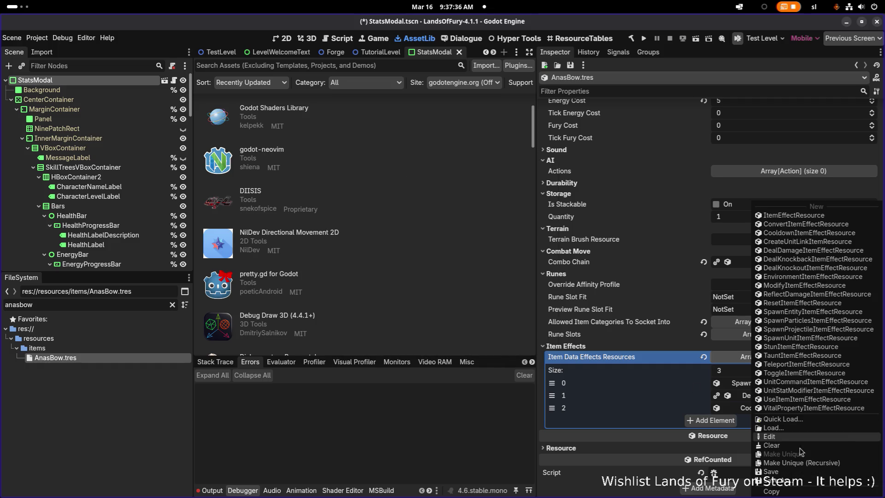
{"action": "left_click", "coordinate": [802, 465]}
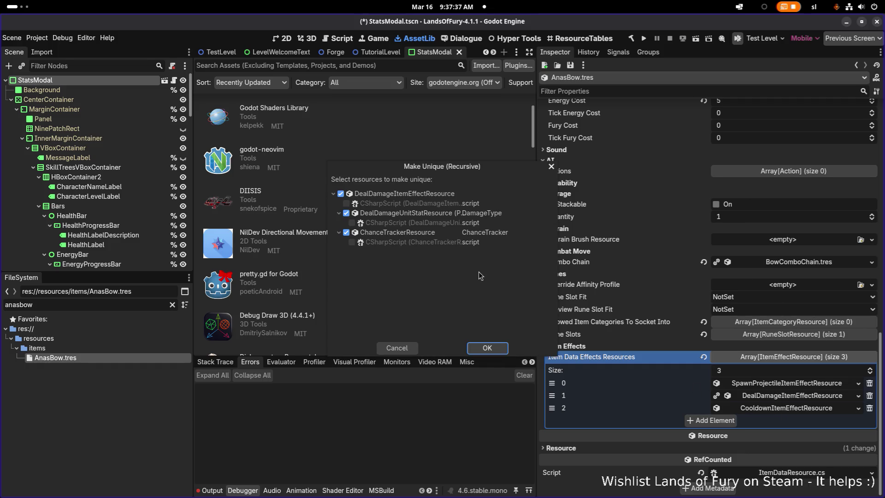
{"action": "left_click", "coordinate": [346, 213]}
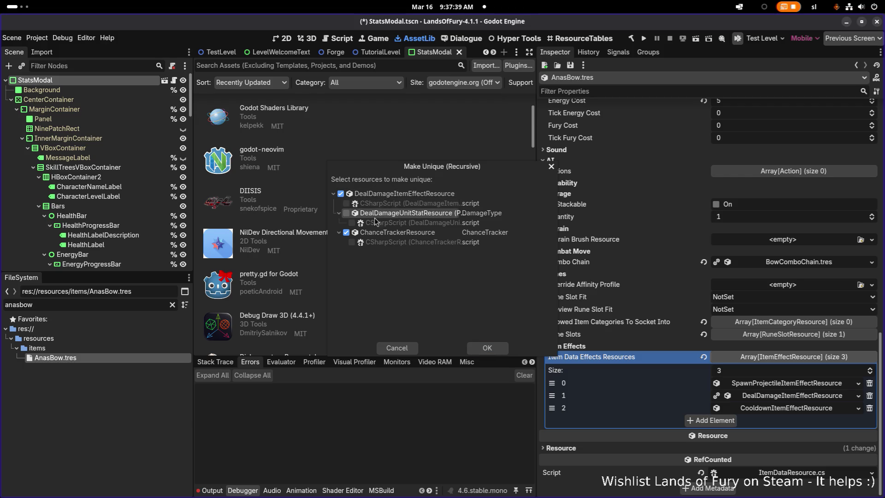
{"action": "left_click", "coordinate": [347, 232]}
{"action": "left_click", "coordinate": [491, 353]}
Step: Make the Cooldown effect unique while keeping its chance tracker shared
{"action": "right_click", "coordinate": [756, 409]}
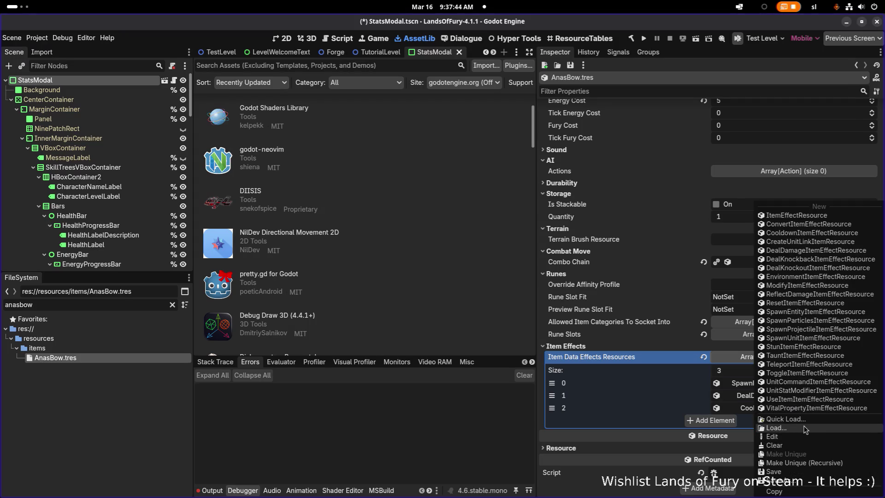
{"action": "left_click", "coordinate": [802, 464]}
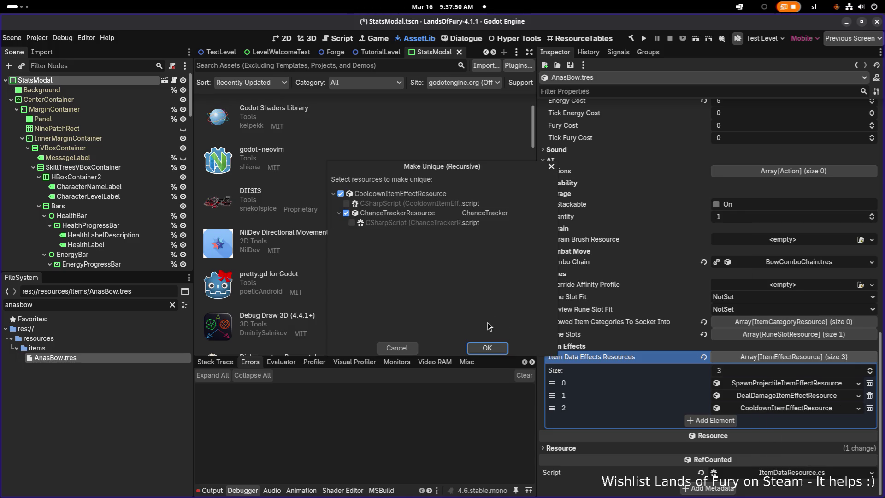
{"action": "left_click", "coordinate": [367, 216]}
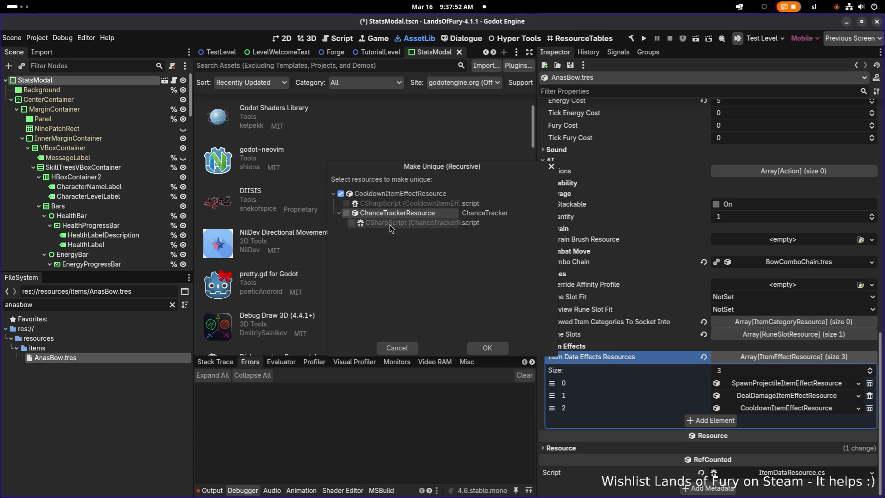
{"action": "left_click", "coordinate": [488, 353]}
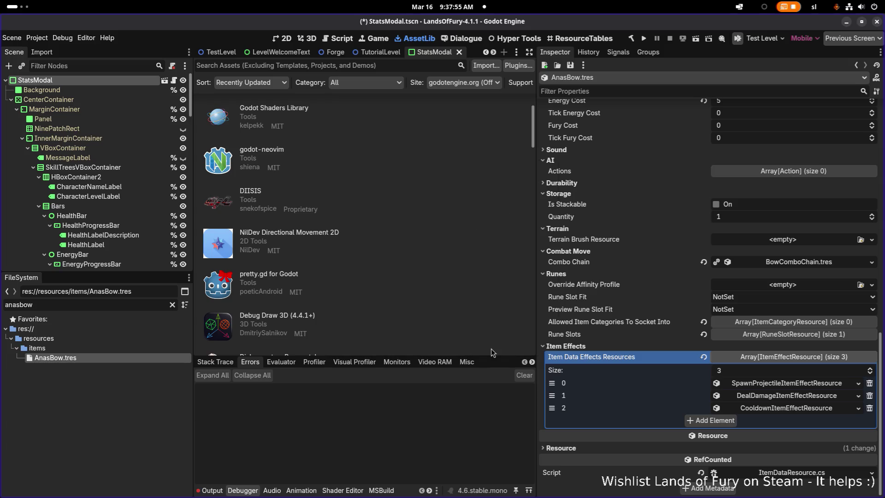
Step: Redo the SpawnProjectile unique copy, keeping its projectile data shared
{"action": "right_click", "coordinate": [768, 393]}
{"action": "left_click", "coordinate": [804, 463]}
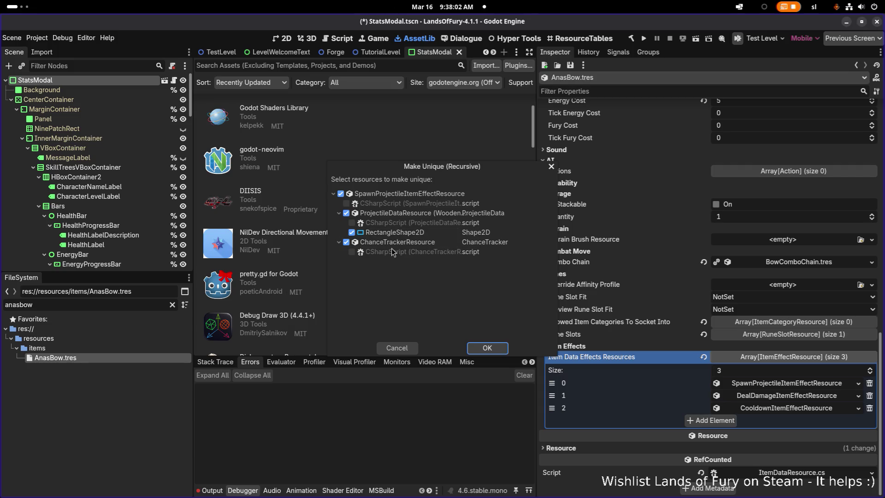
{"action": "left_click", "coordinate": [346, 213]}
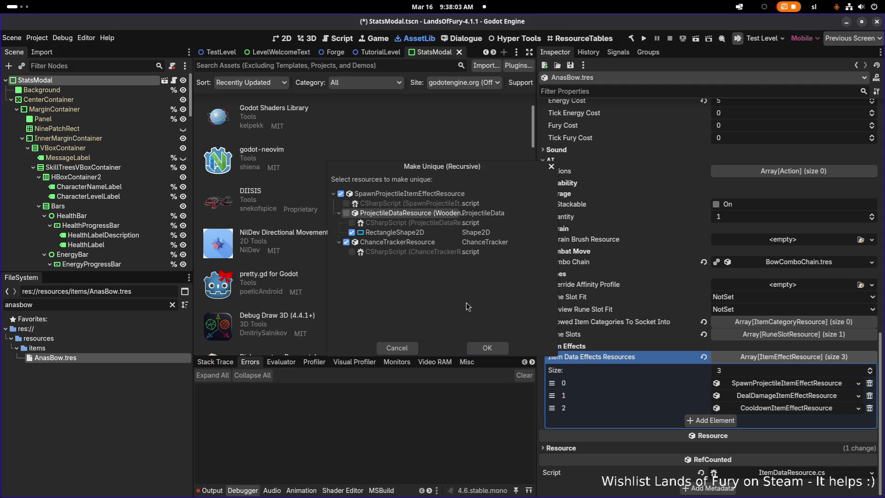
{"action": "left_click", "coordinate": [491, 348]}
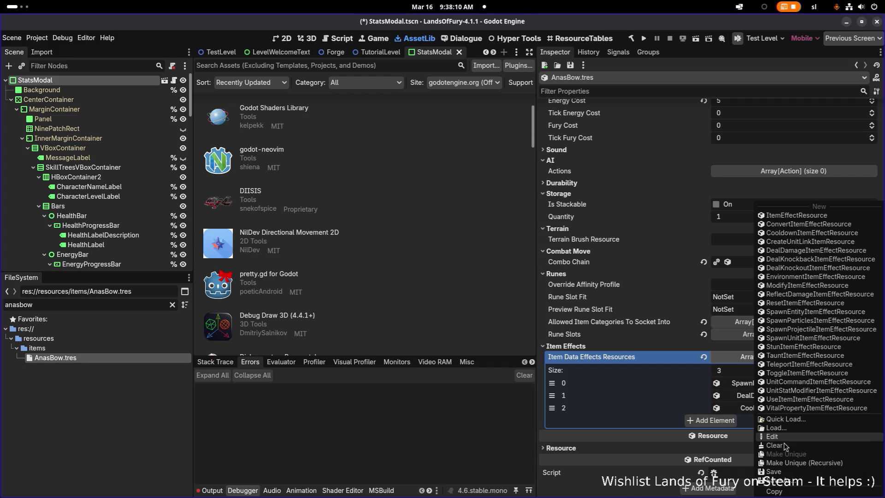
{"action": "left_click", "coordinate": [784, 462]}
{"action": "left_click", "coordinate": [346, 213]}
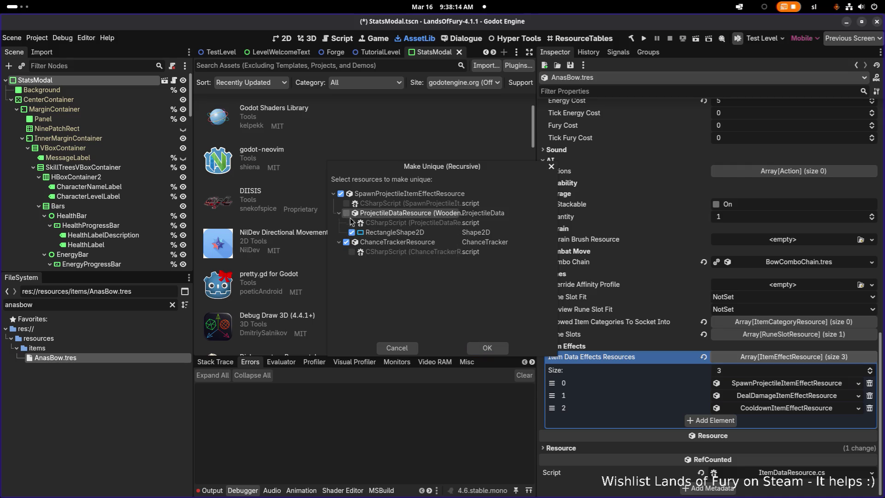
{"action": "left_click", "coordinate": [404, 348]}
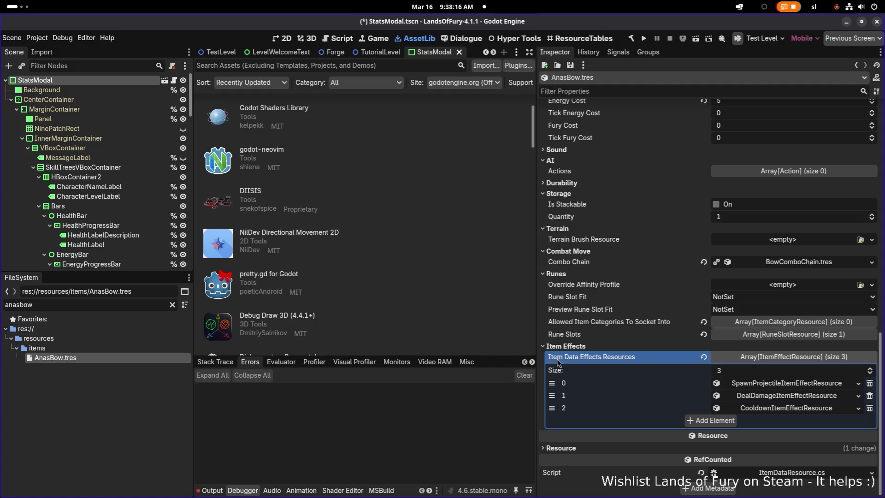
Step: Make the DealDamage effect unique with its damage stat shared, then inspect SpawnProjectile
{"action": "right_click", "coordinate": [759, 404]}
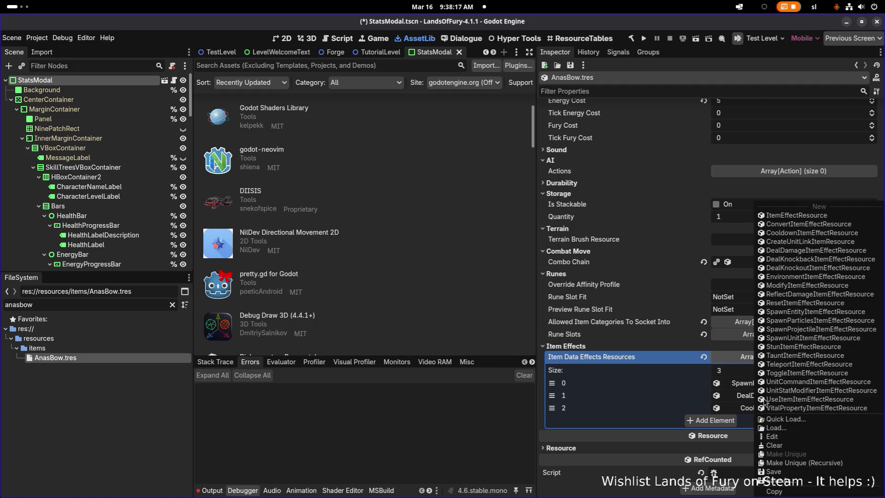
{"action": "left_click", "coordinate": [821, 463]}
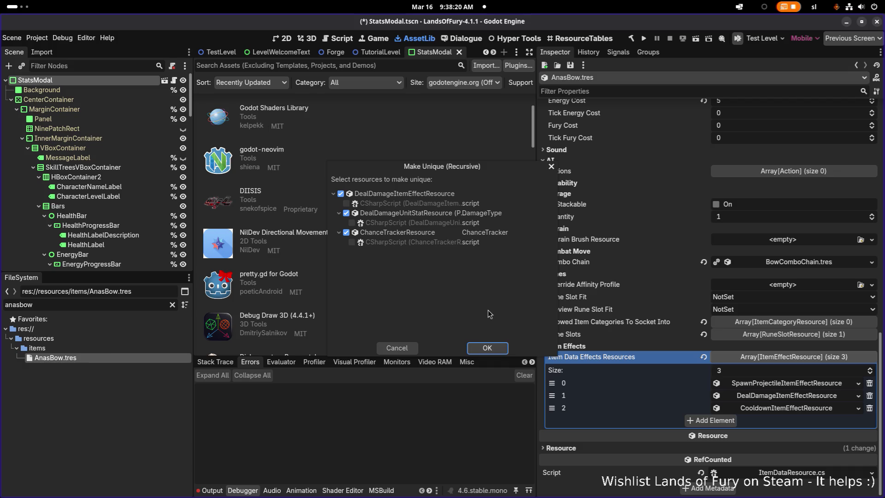
{"action": "left_click", "coordinate": [347, 214]}
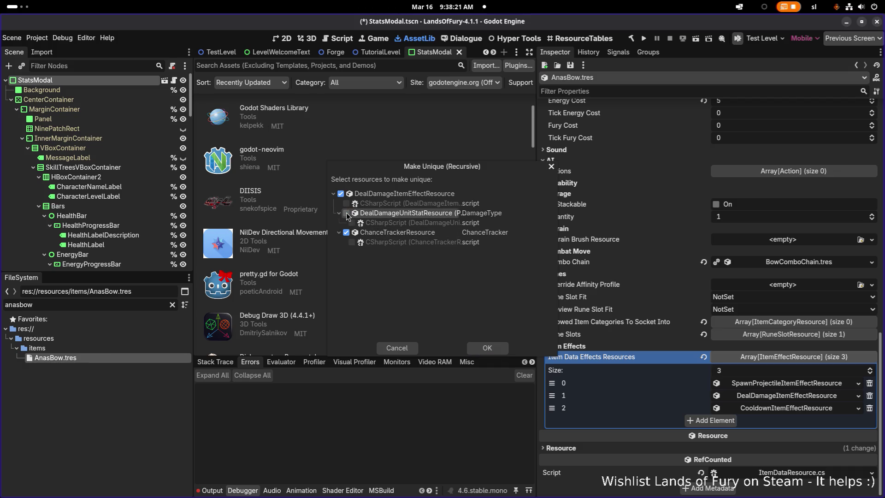
{"action": "left_click", "coordinate": [499, 349]}
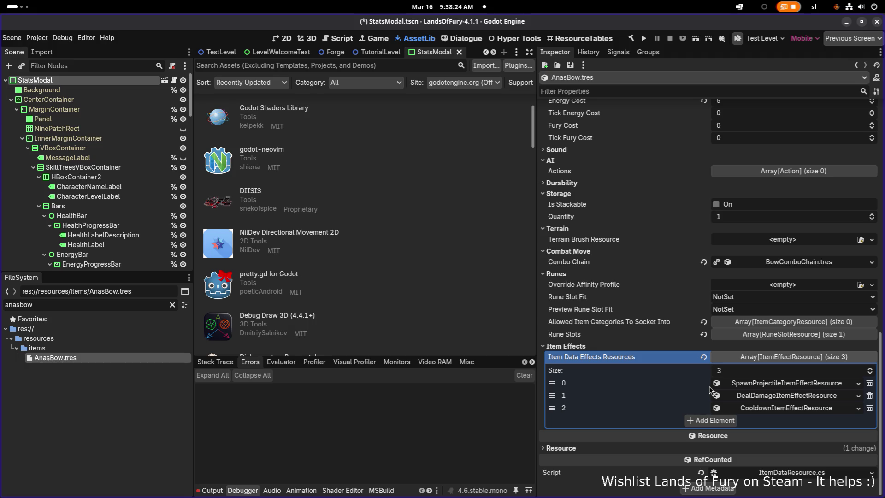
{"action": "left_click", "coordinate": [766, 386]}
Step: Expand the SpawnProjectile effect's Level Window and General Item Effect Info sections
{"action": "scroll", "coordinate": [623, 338], "scroll_direction": "down", "scroll_amount": 3}
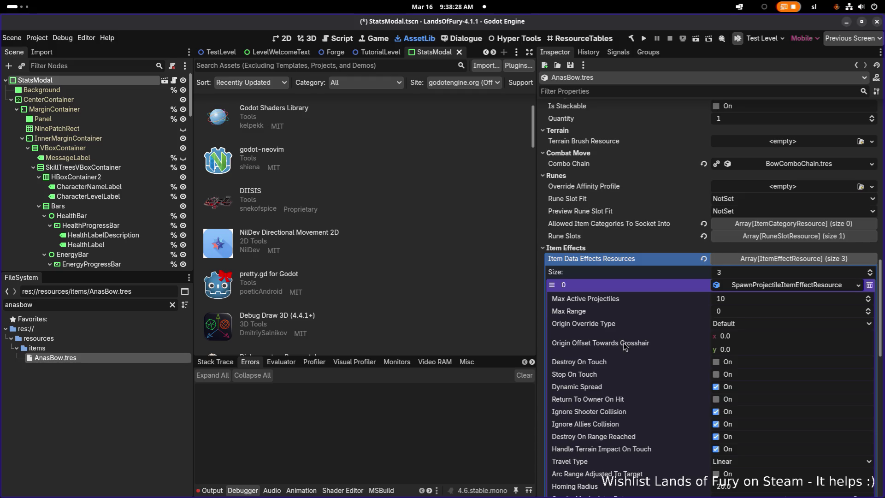
{"action": "scroll", "coordinate": [624, 341], "scroll_direction": "down", "scroll_amount": 9}
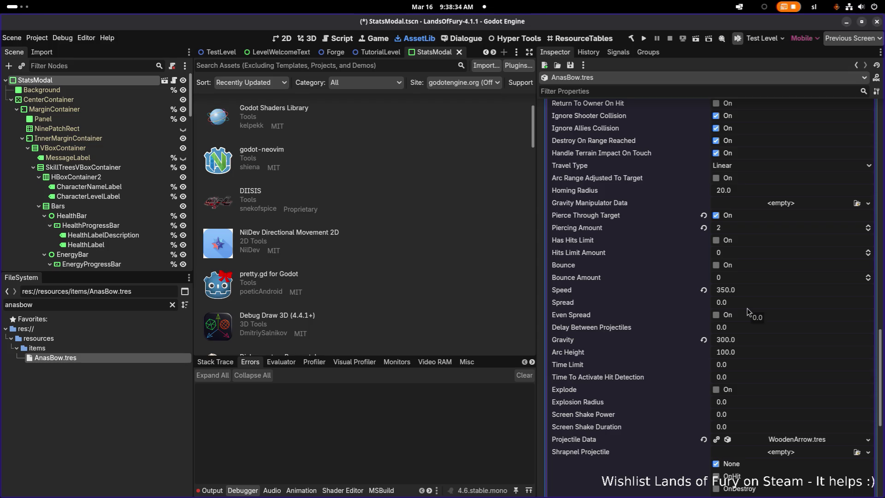
{"action": "scroll", "coordinate": [92, 231], "scroll_direction": "down", "scroll_amount": 2}
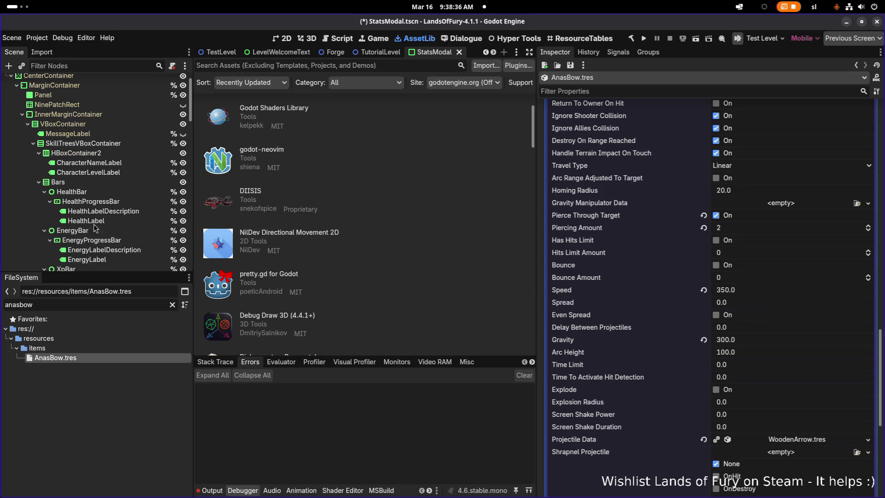
{"action": "key", "text": "alt+Tab"}
{"action": "key", "text": "alt+Tab"}
{"action": "key", "text": "alt+shift+Tab"}
{"action": "key", "text": "Escape"}
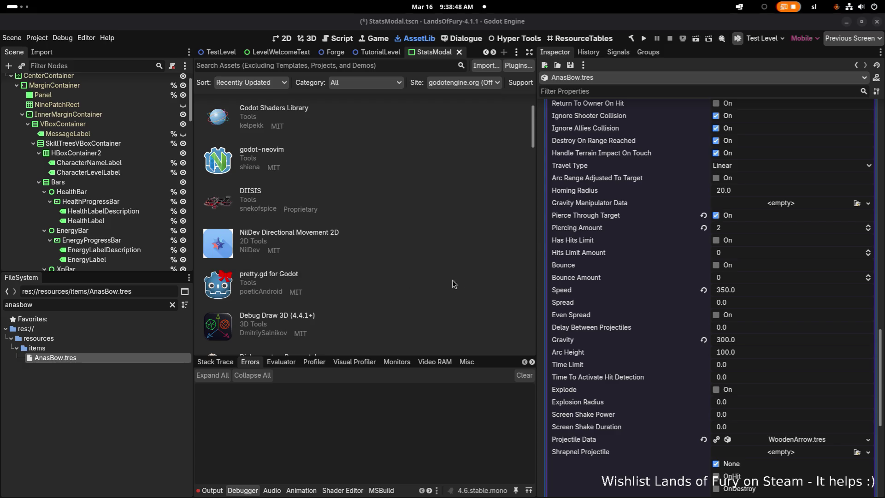
{"action": "scroll", "coordinate": [672, 314], "scroll_direction": "up", "scroll_amount": 4}
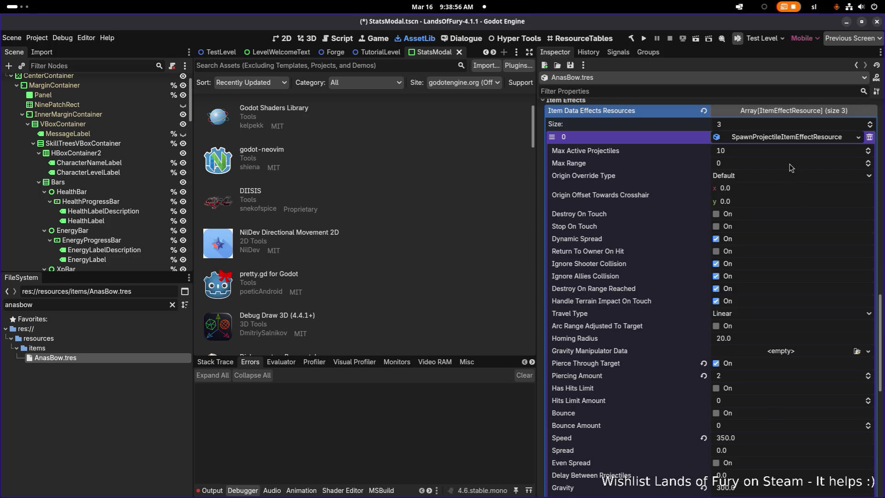
{"action": "scroll", "coordinate": [787, 182], "scroll_direction": "down", "scroll_amount": 9}
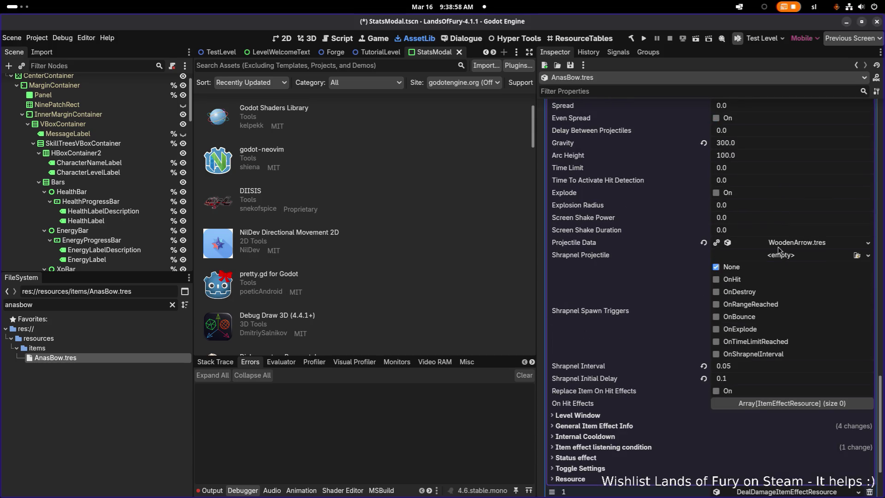
{"action": "left_click", "coordinate": [759, 425]}
{"action": "left_click", "coordinate": [759, 415]}
Step: Expand the Item effect listening condition section, leaving the chance tracker settings collapsed
{"action": "scroll", "coordinate": [763, 412], "scroll_direction": "down", "scroll_amount": 4}
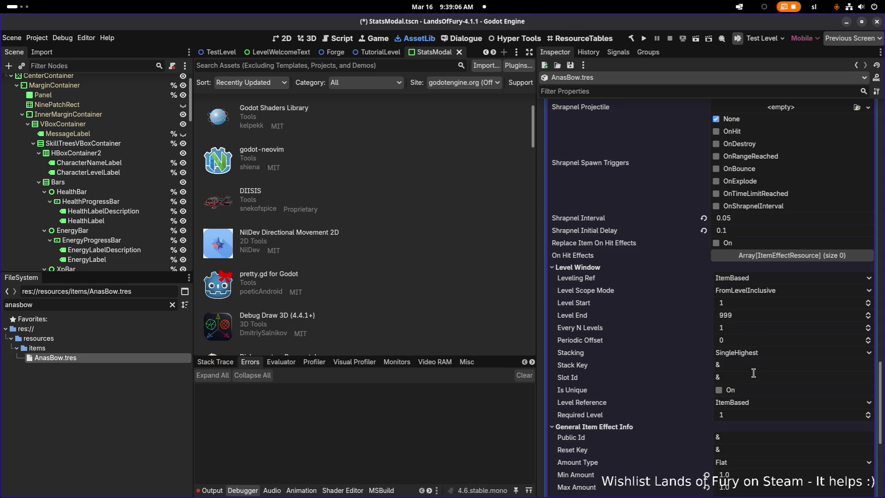
{"action": "scroll", "coordinate": [753, 375], "scroll_direction": "down", "scroll_amount": 1}
{"action": "scroll", "coordinate": [753, 374], "scroll_direction": "down", "scroll_amount": 3}
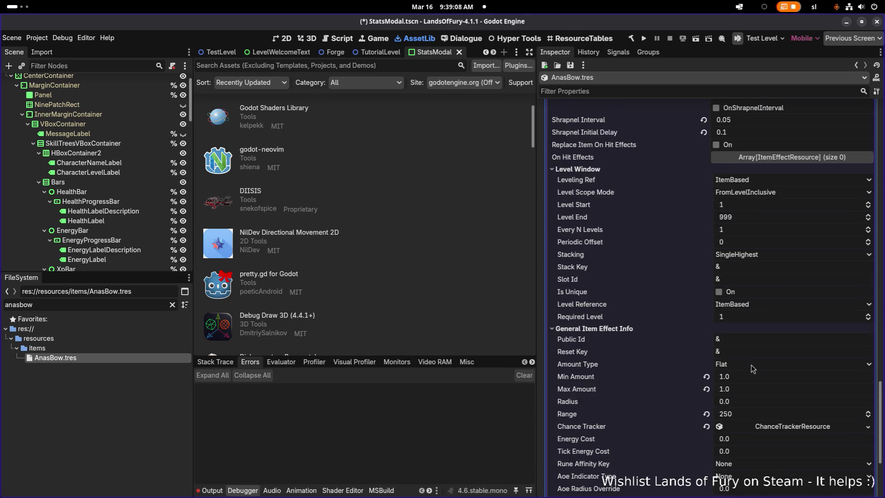
{"action": "left_click", "coordinate": [768, 328]}
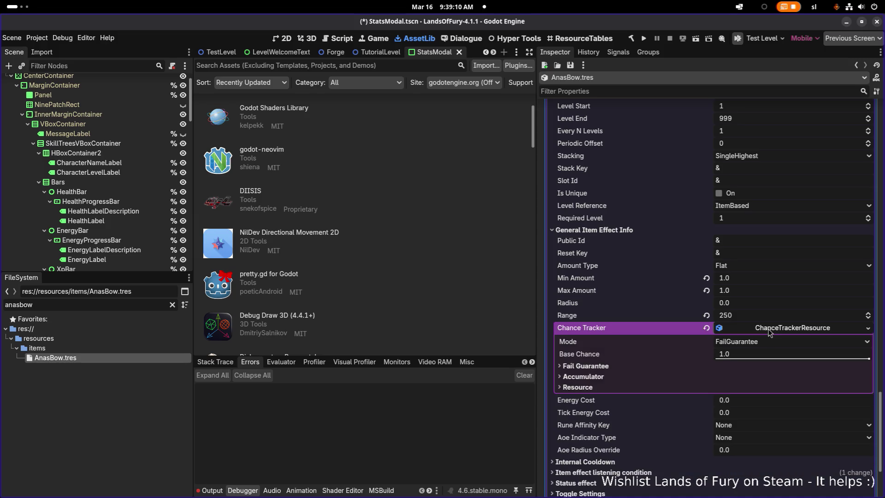
{"action": "left_click", "coordinate": [768, 329]}
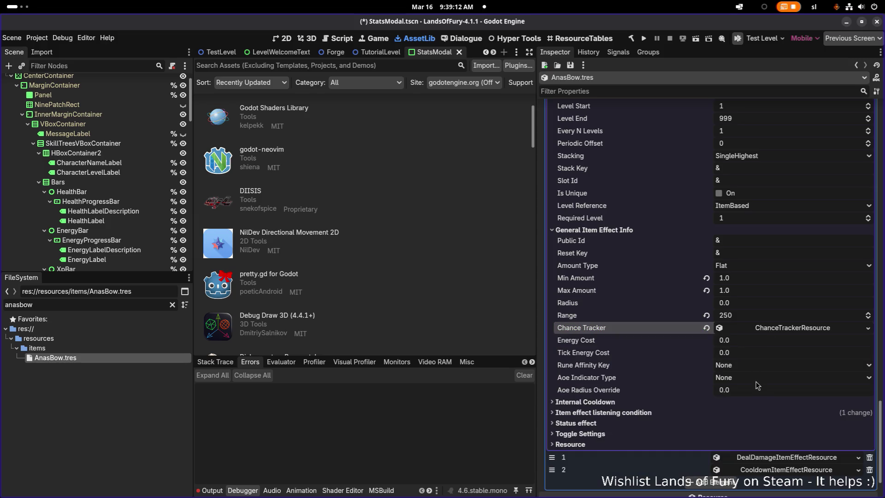
{"action": "left_click", "coordinate": [748, 413]}
{"action": "scroll", "coordinate": [748, 408], "scroll_direction": "down", "scroll_amount": 3}
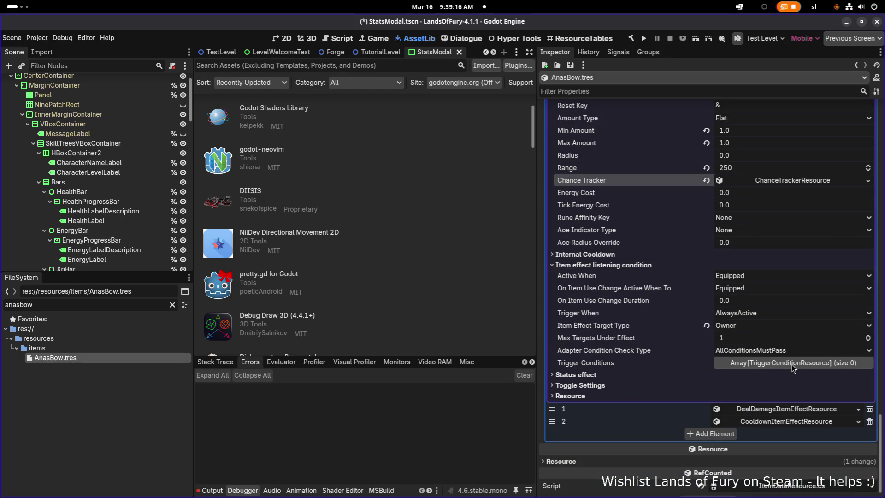
{"action": "scroll", "coordinate": [743, 368], "scroll_direction": "up", "scroll_amount": 10}
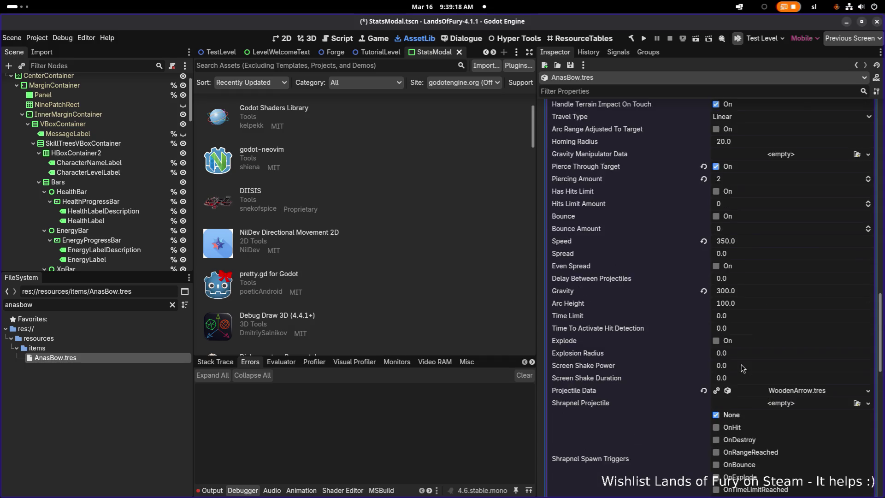
{"action": "scroll", "coordinate": [742, 368], "scroll_direction": "down", "scroll_amount": 5}
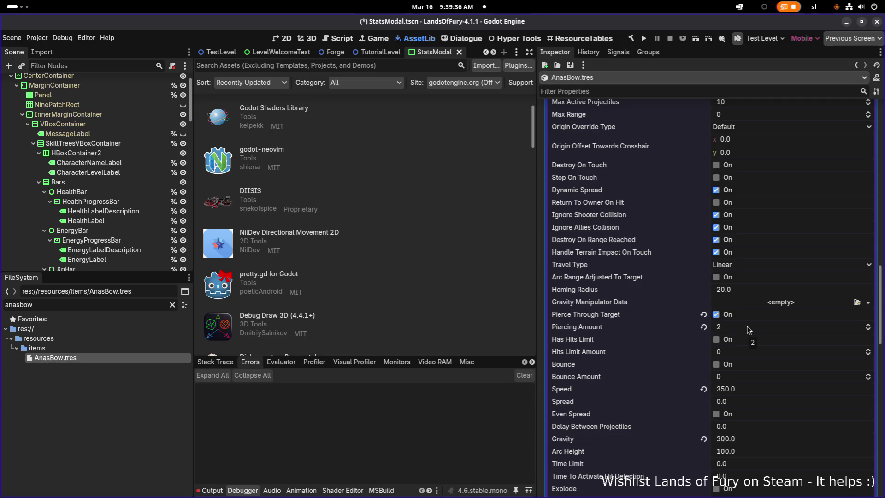
Step: Review the Piercing Amount and the existing cooldown's Min Amount, leaving both unchanged
{"action": "left_click", "coordinate": [748, 330]}
{"action": "scroll", "coordinate": [748, 330], "scroll_direction": "down", "scroll_amount": 10}
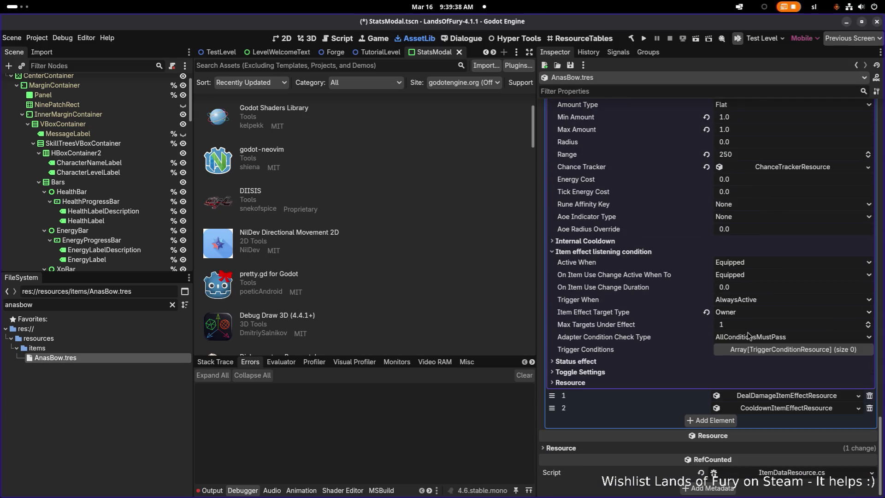
{"action": "left_click", "coordinate": [777, 409]}
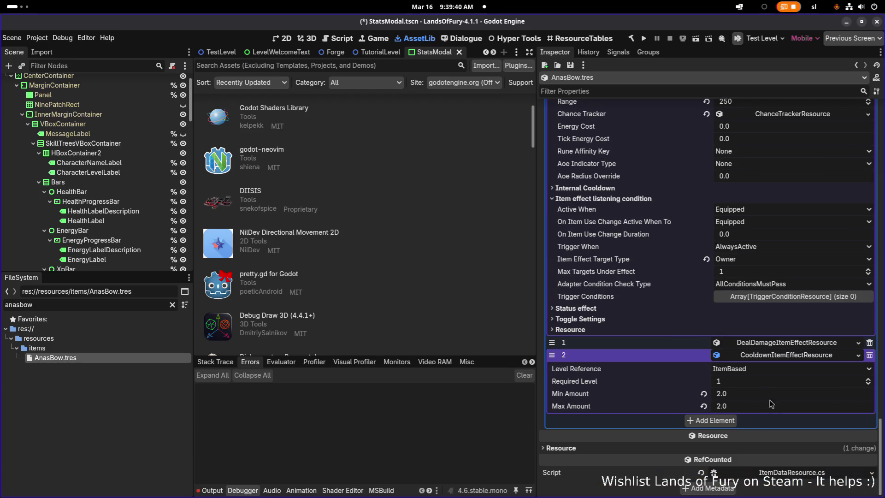
{"action": "left_click", "coordinate": [741, 395]}
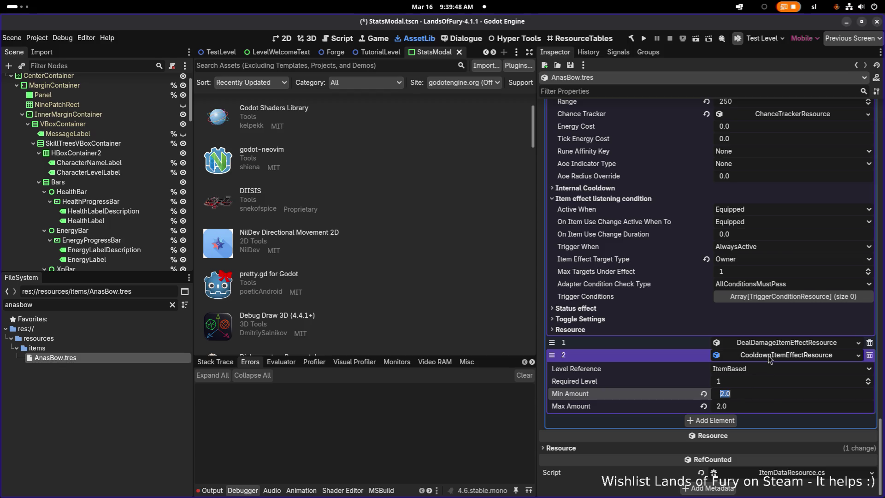
{"action": "key", "text": "Return"}
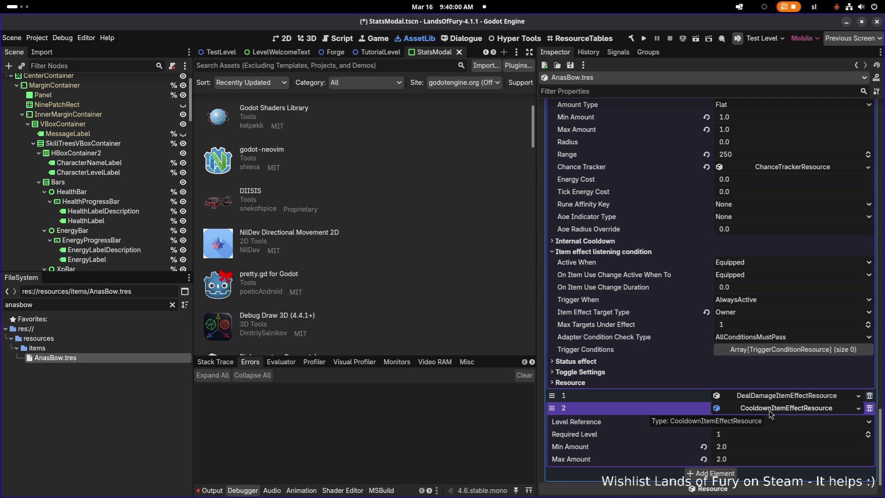
{"action": "left_click", "coordinate": [770, 413]}
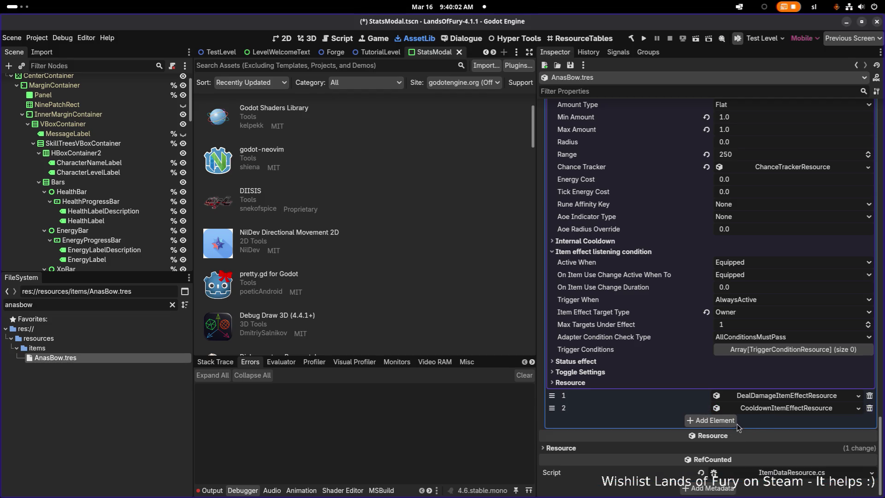
Step: Add a third effect slot and paste the copied CooldownItemEffectResource into it as unique
{"action": "left_click", "coordinate": [733, 422]}
{"action": "left_click", "coordinate": [765, 423]}
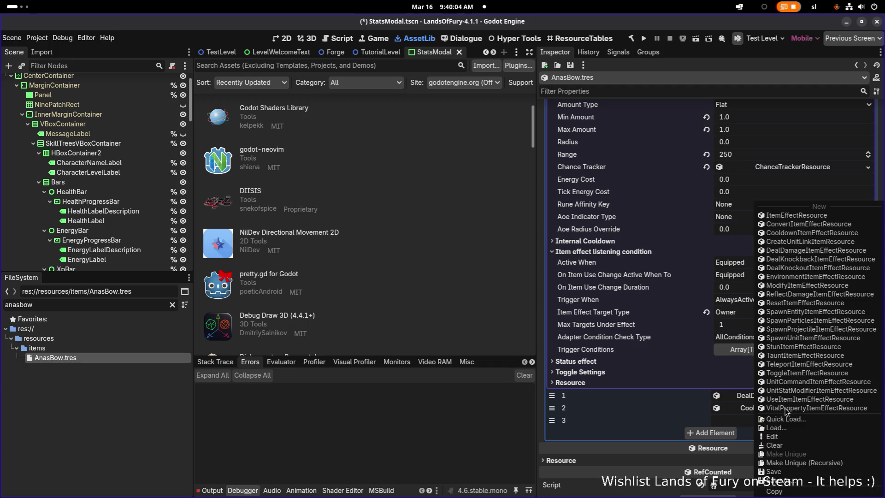
{"action": "key", "text": "Escape"}
{"action": "left_click", "coordinate": [777, 421]}
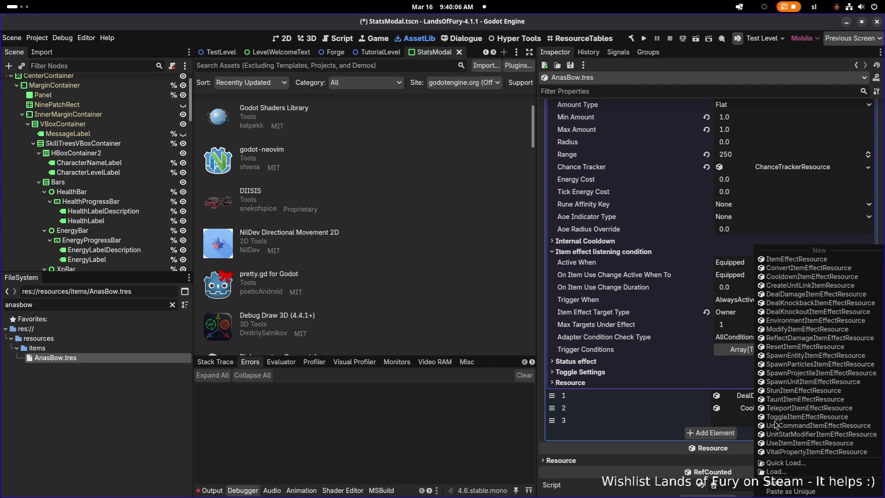
{"action": "left_click", "coordinate": [777, 458]}
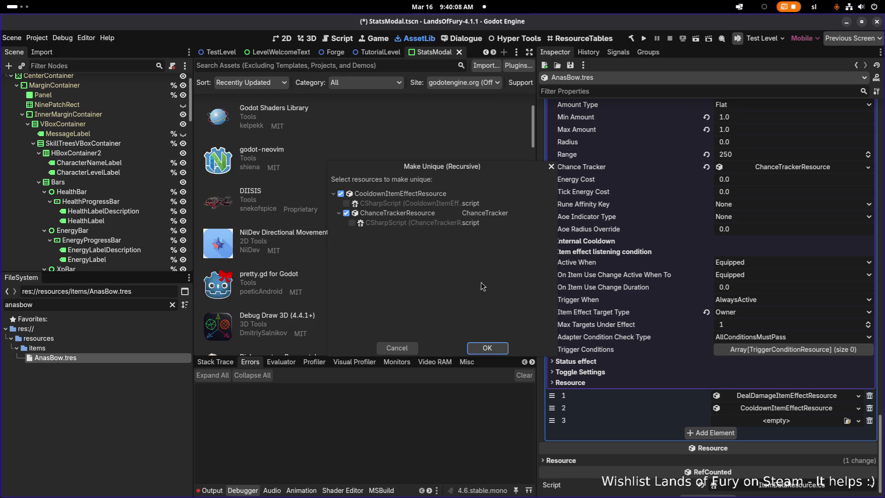
{"action": "left_click", "coordinate": [487, 348]}
Step: Set the new cooldown's Required Level to 2 and Min and Max Amount to 1.75
{"action": "left_click", "coordinate": [751, 421]}
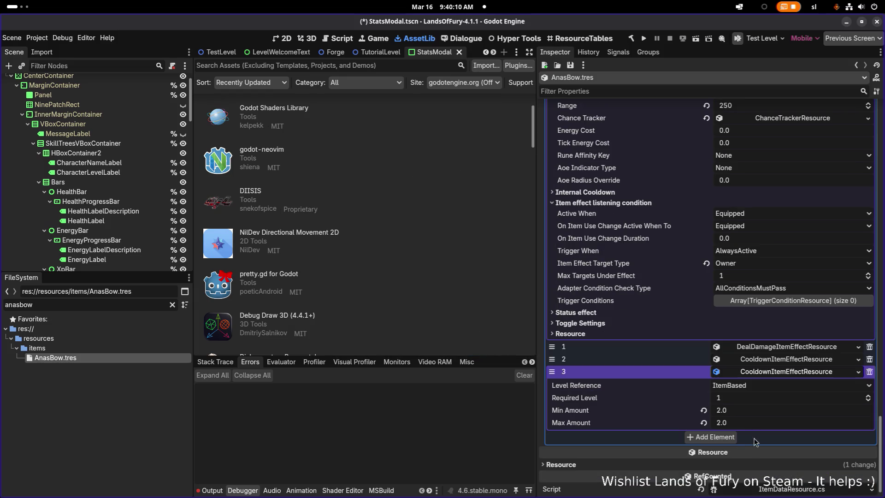
{"action": "left_click", "coordinate": [738, 397]}
{"action": "type", "text": "2"}
{"action": "left_click", "coordinate": [755, 410]}
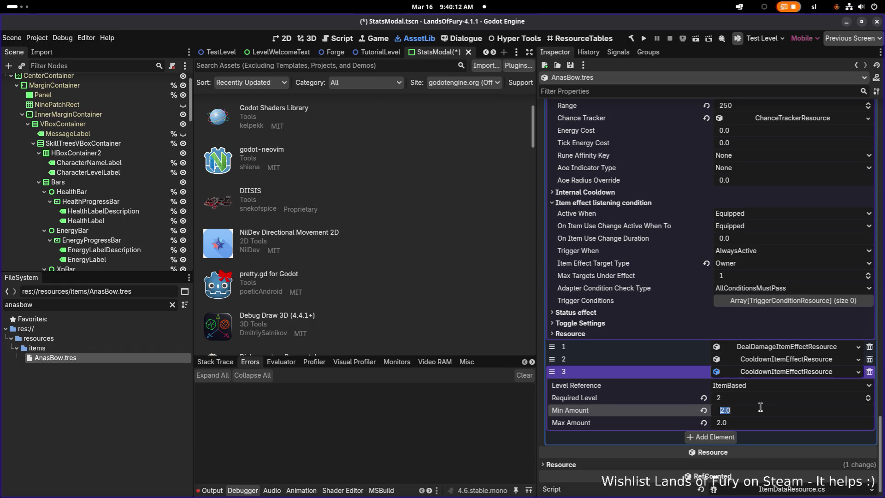
{"action": "type", "text": "1.75"}
{"action": "key", "text": "Tab"}
{"action": "type", "text": "1.75"}
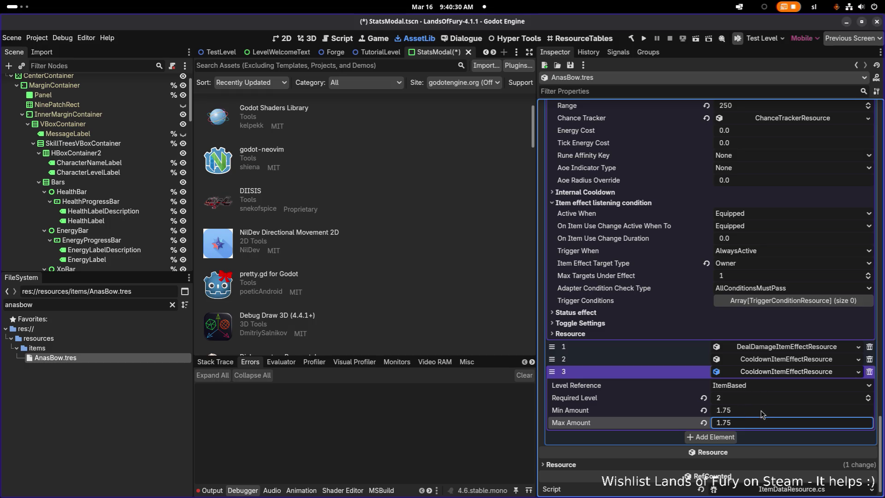
{"action": "left_click", "coordinate": [780, 373]}
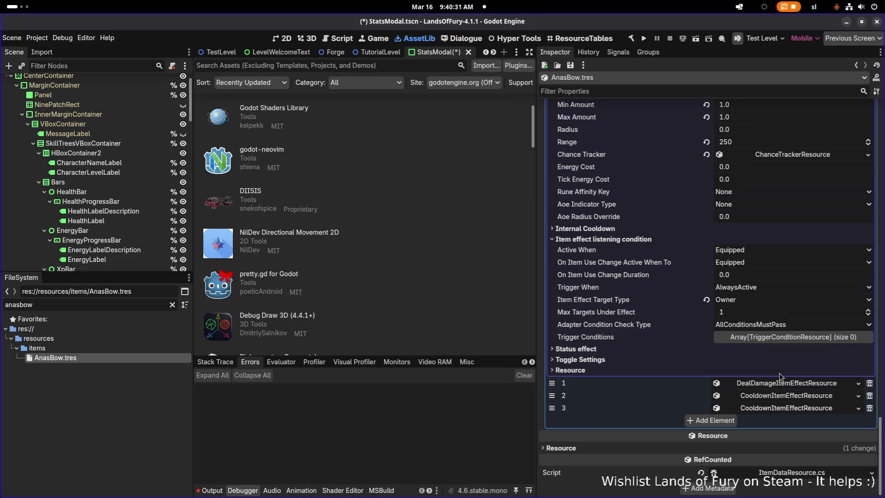
Step: Add a fourth effect slot and paste the cooldown resource into it as unique
{"action": "left_click", "coordinate": [728, 422]}
{"action": "left_click", "coordinate": [759, 416]}
{"action": "key", "text": "Escape"}
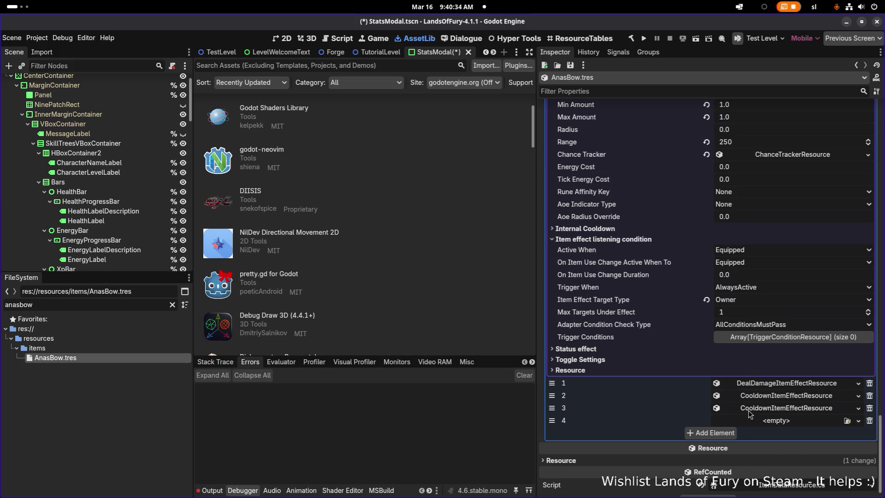
{"action": "right_click", "coordinate": [749, 411]}
{"action": "left_click", "coordinate": [800, 492]}
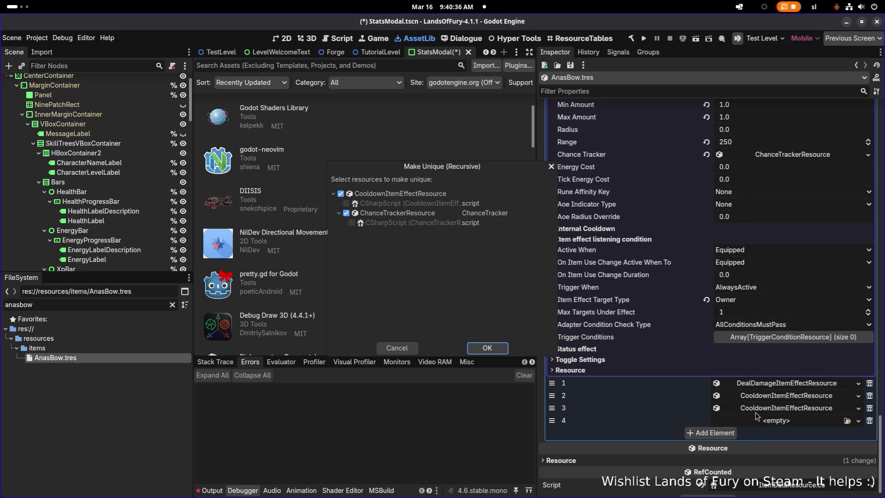
{"action": "left_click", "coordinate": [486, 348]}
Step: Set the fourth cooldown's Required Level to 3 and Min and Max Amount to 1.5
{"action": "left_click", "coordinate": [754, 421]}
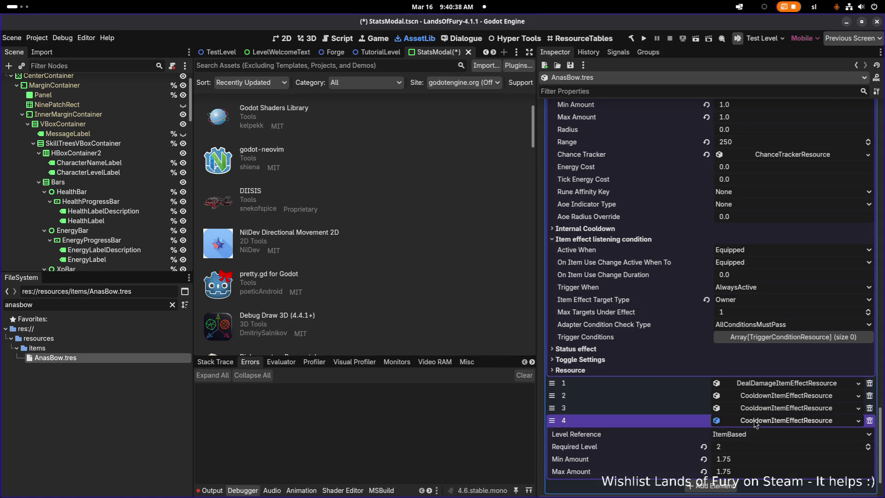
{"action": "left_click", "coordinate": [740, 385]}
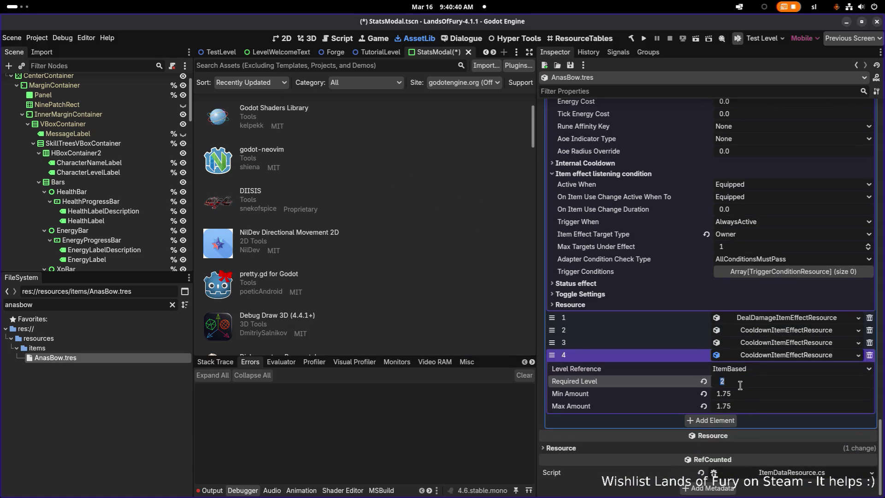
{"action": "type", "text": "3"}
{"action": "left_click", "coordinate": [752, 392]}
{"action": "type", "text": "1"}
{"action": "key", "text": "Tab"}
{"action": "type", "text": "1.5"}
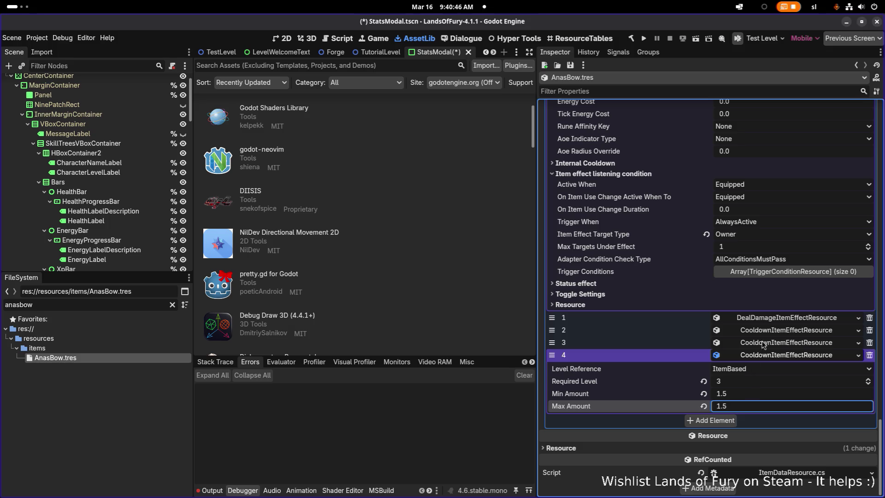
{"action": "left_click", "coordinate": [772, 356]}
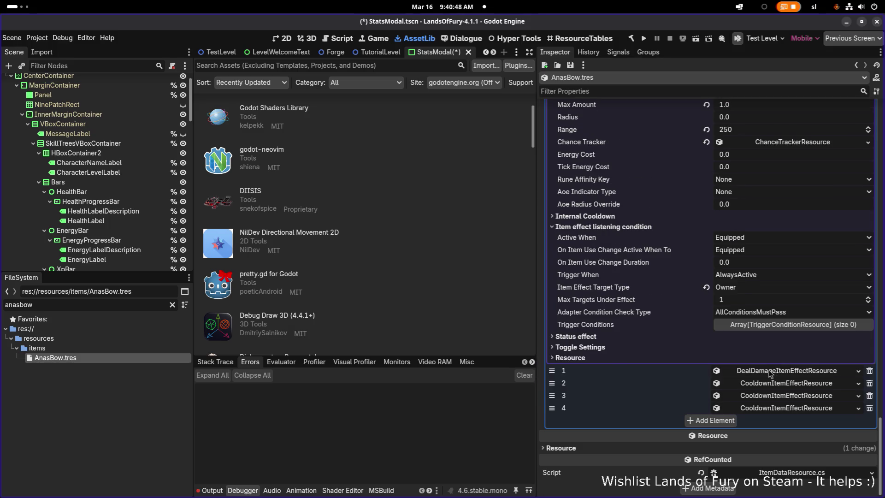
Step: Collapse the SpawnProjectile effect and inspect the DealDamage effect's General Item Effect Info
{"action": "scroll", "coordinate": [769, 387], "scroll_direction": "up", "scroll_amount": 15}
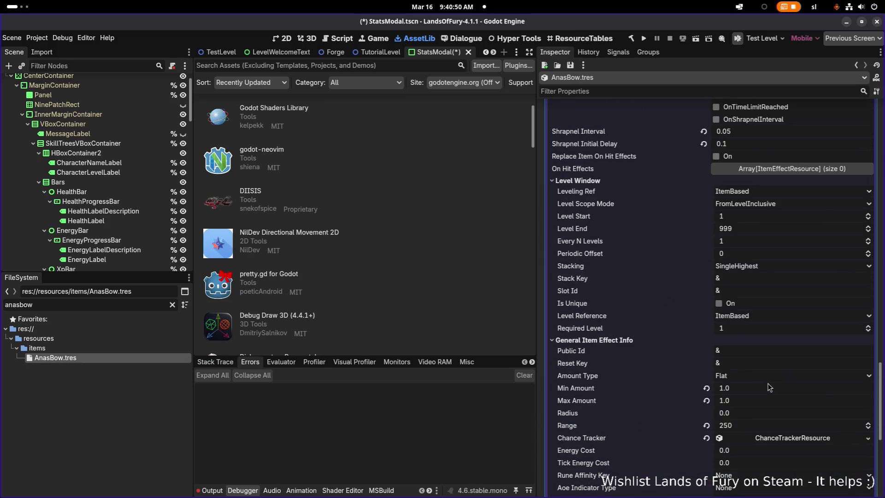
{"action": "scroll", "coordinate": [769, 386], "scroll_direction": "down", "scroll_amount": 15}
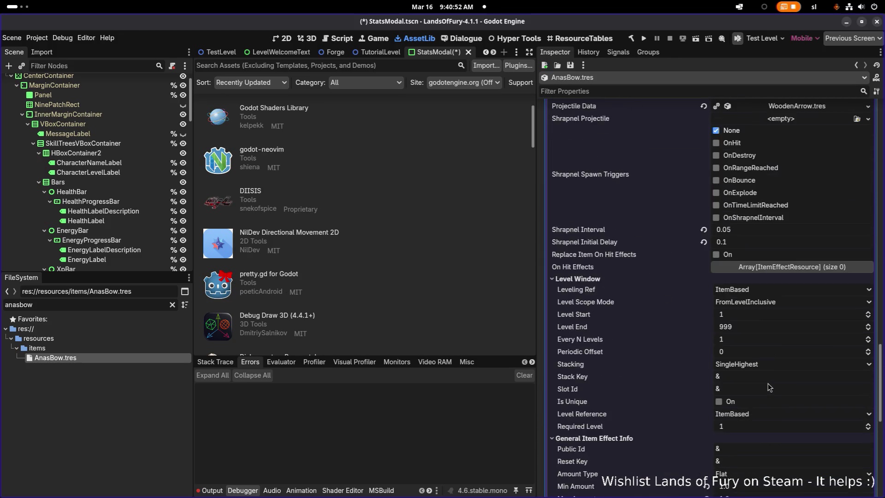
{"action": "scroll", "coordinate": [769, 386], "scroll_direction": "up", "scroll_amount": 15}
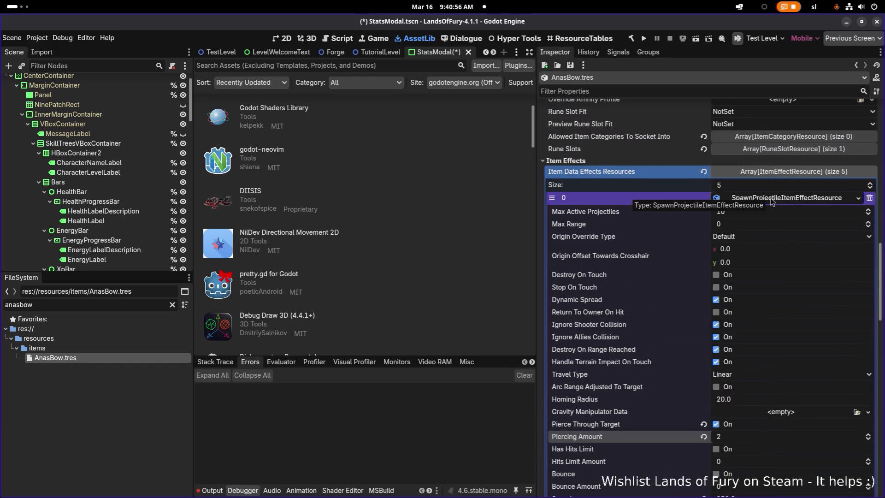
{"action": "left_click", "coordinate": [772, 198]}
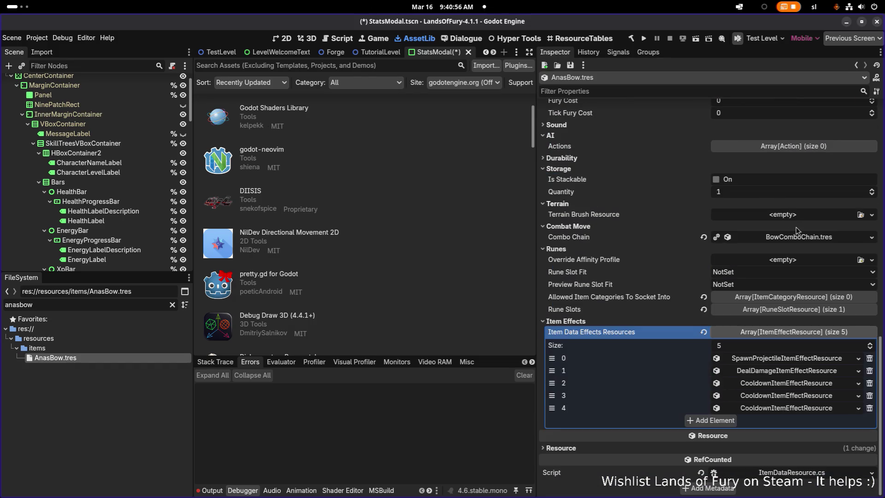
{"action": "left_click", "coordinate": [765, 373]}
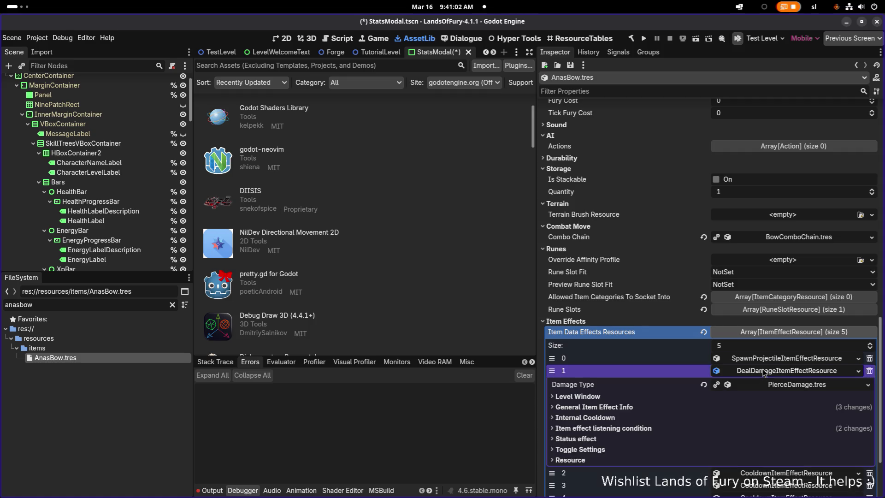
{"action": "left_click", "coordinate": [698, 408]}
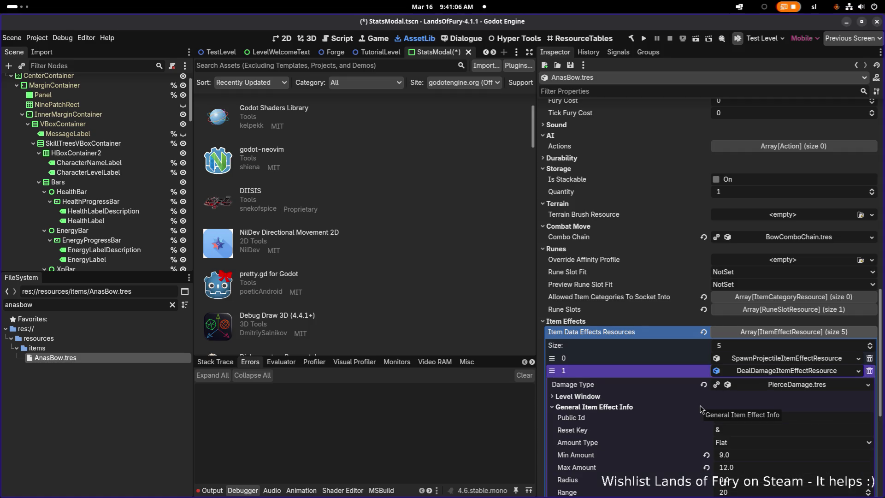
Step: Check the DealDamage effect's Level Window, collapse it, and add an empty sixth slot
{"action": "left_click", "coordinate": [762, 373]}
{"action": "left_click", "coordinate": [762, 374]}
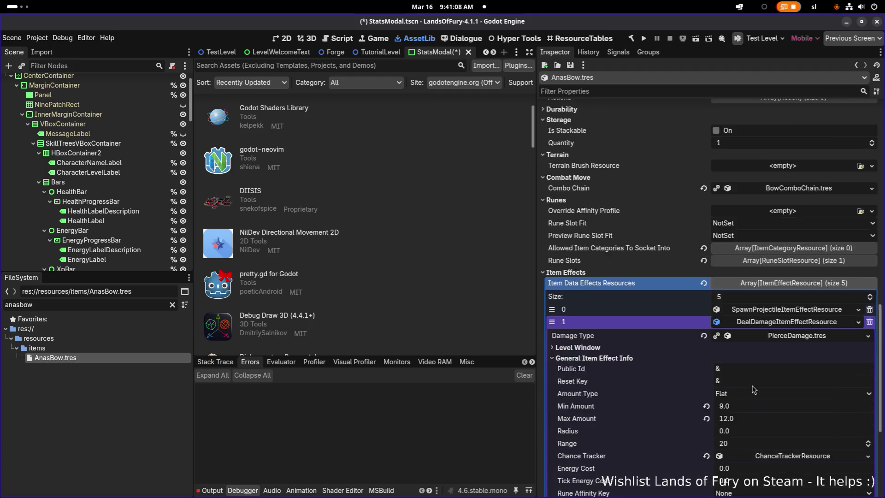
{"action": "scroll", "coordinate": [756, 383], "scroll_direction": "down", "scroll_amount": 3}
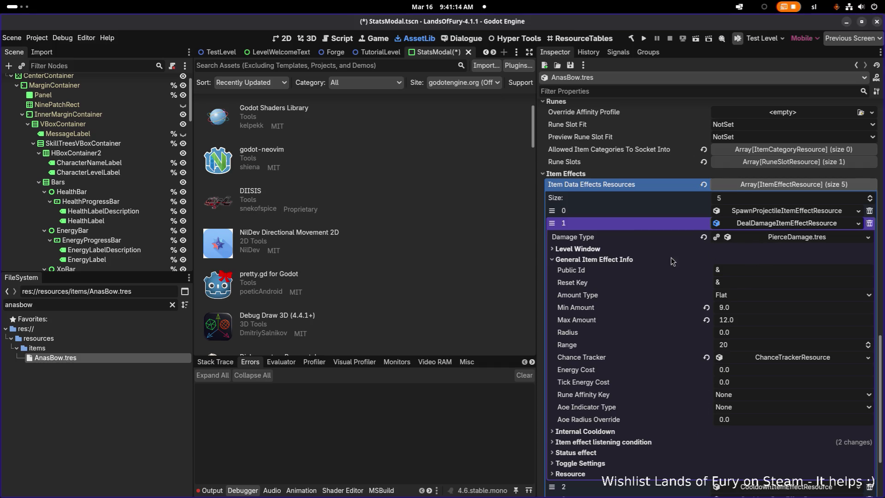
{"action": "left_click", "coordinate": [631, 250]}
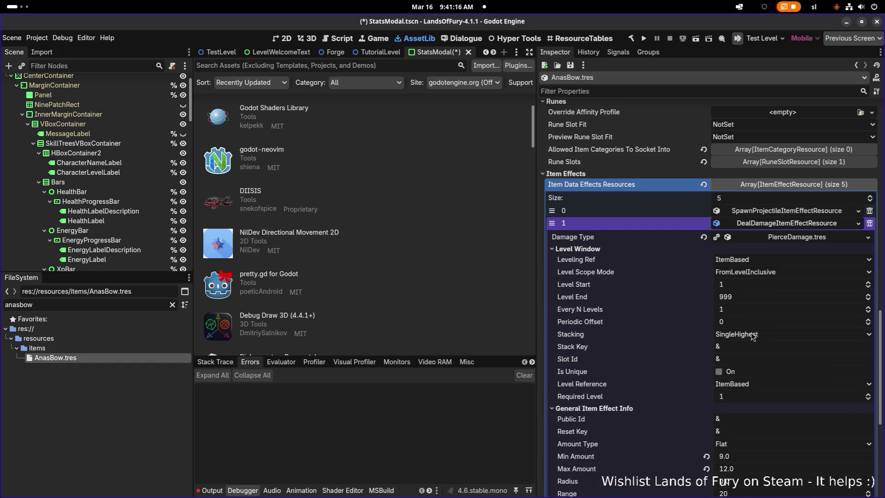
{"action": "left_click", "coordinate": [768, 223]}
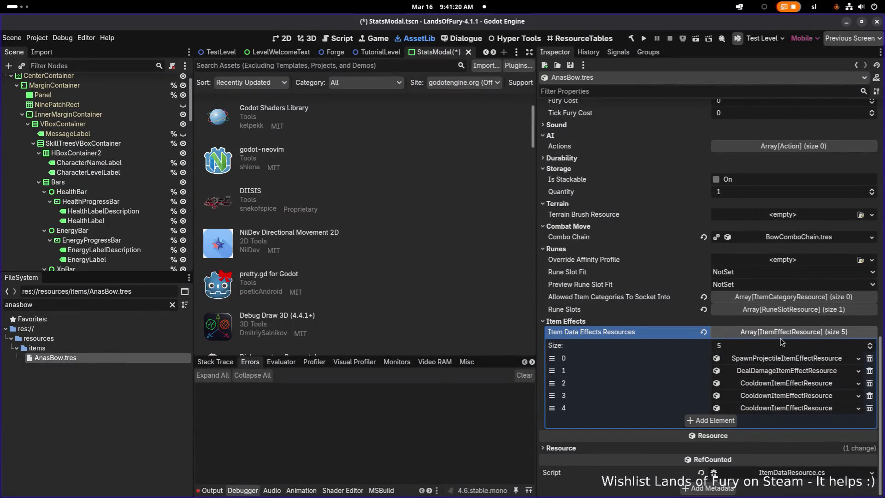
{"action": "left_click", "coordinate": [715, 424]}
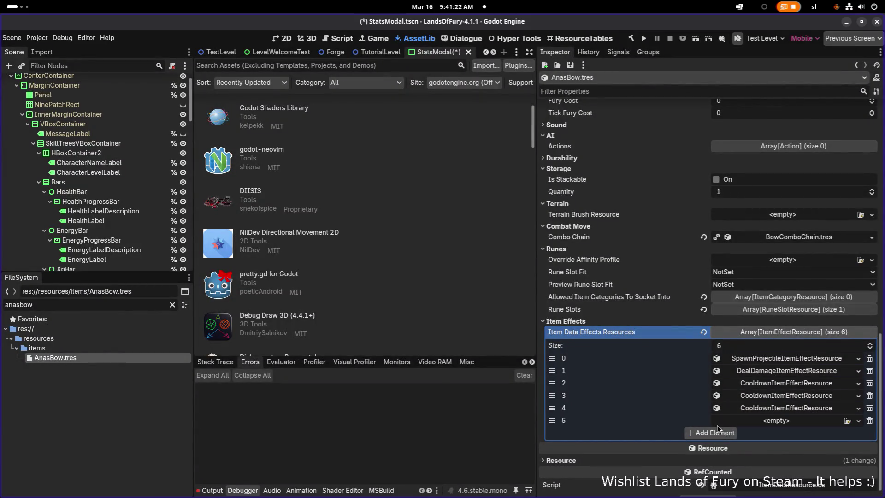
Step: Paste the damage effect as unique into element 5, keeping DealDamageUnitStatResource shared, and move it to index 2
{"action": "right_click", "coordinate": [747, 381]}
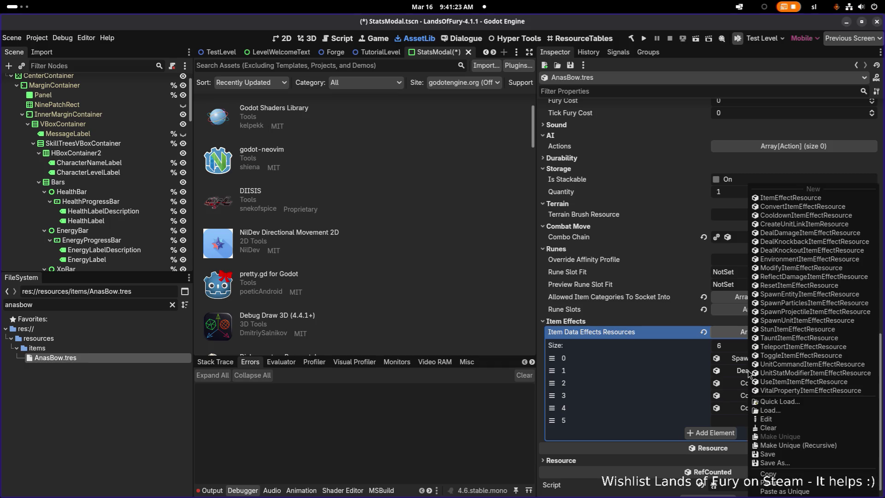
{"action": "left_click", "coordinate": [779, 474]}
{"action": "left_click", "coordinate": [759, 420]}
{"action": "left_click", "coordinate": [798, 489]}
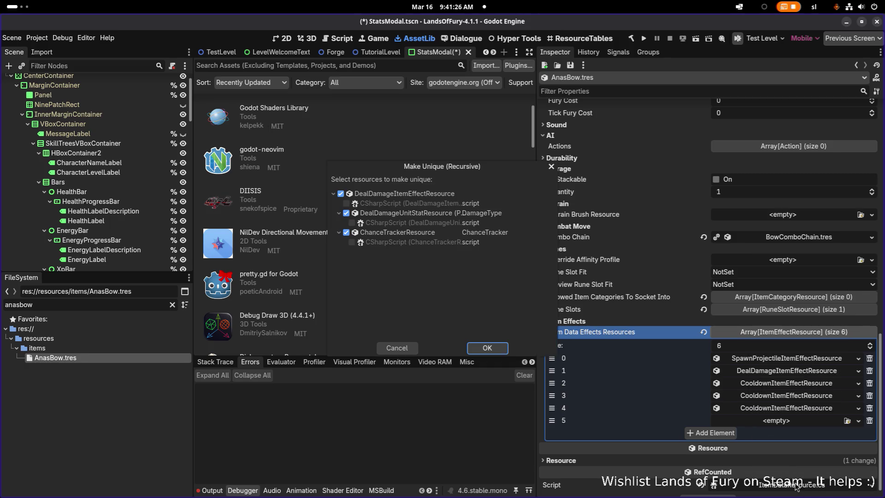
{"action": "left_click", "coordinate": [346, 213]}
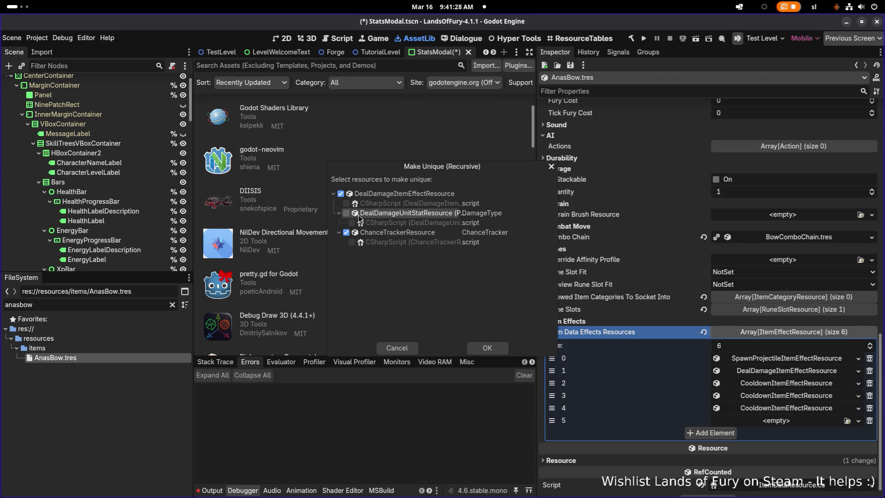
{"action": "left_click", "coordinate": [484, 349]}
{"action": "mouse_move", "coordinate": [552, 421]}
{"action": "left_mouse_down"}
{"action": "mouse_move", "coordinate": [553, 384]}
{"action": "mouse_move", "coordinate": [552, 396]}
{"action": "left_mouse_up"}
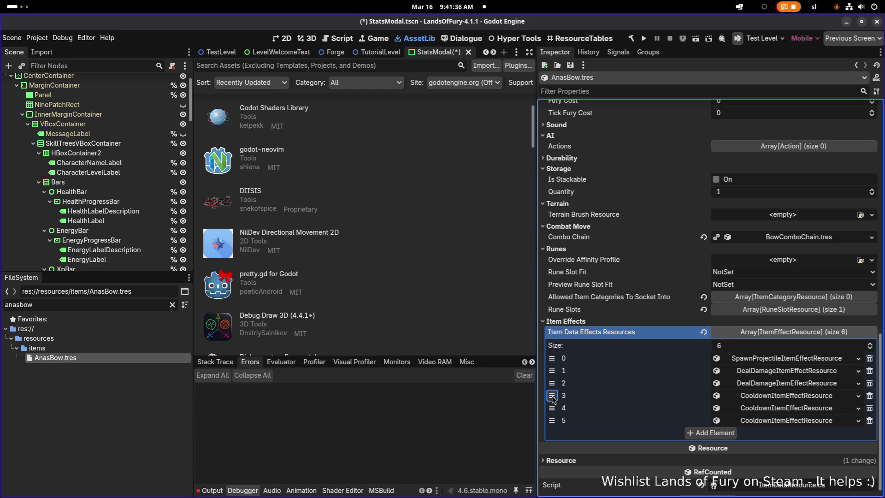
{"action": "left_click", "coordinate": [763, 386]}
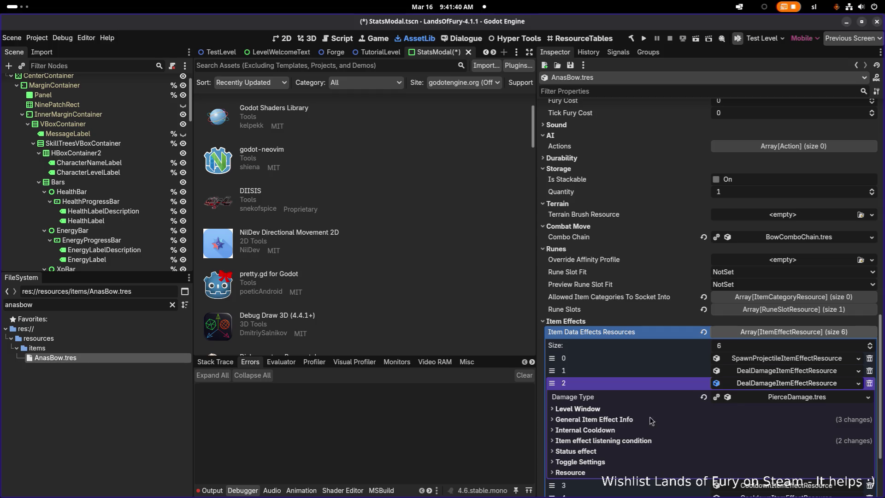
Step: Give element 2 Level Start 2, Every N Levels 2, ExactLevel scope and Required Level 2
{"action": "left_click", "coordinate": [625, 412]}
{"action": "scroll", "coordinate": [710, 436], "scroll_direction": "down", "scroll_amount": 3}
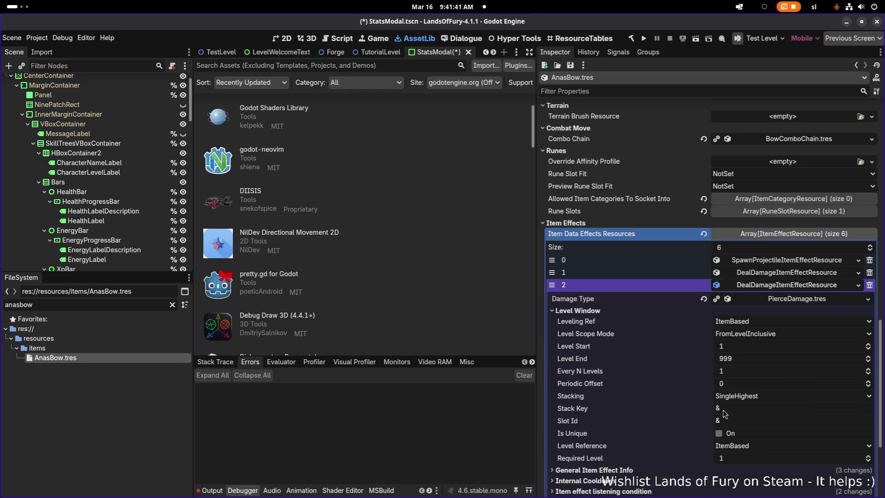
{"action": "left_click", "coordinate": [736, 347]}
{"action": "type", "text": "2"}
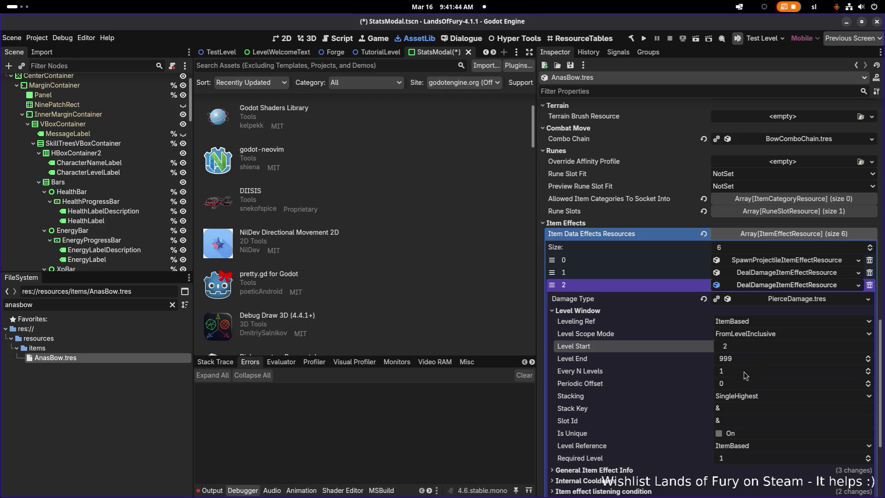
{"action": "left_click", "coordinate": [741, 369]}
{"action": "type", "text": "2"}
{"action": "left_click", "coordinate": [758, 334]}
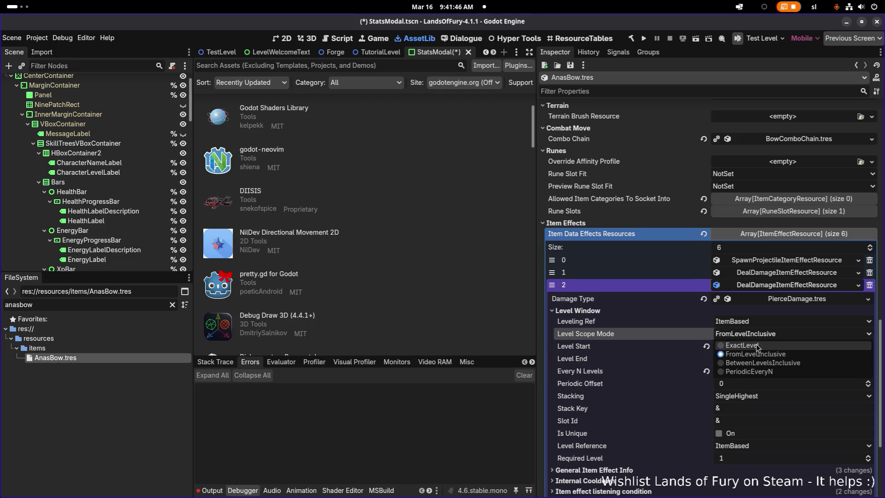
{"action": "left_click", "coordinate": [758, 347]}
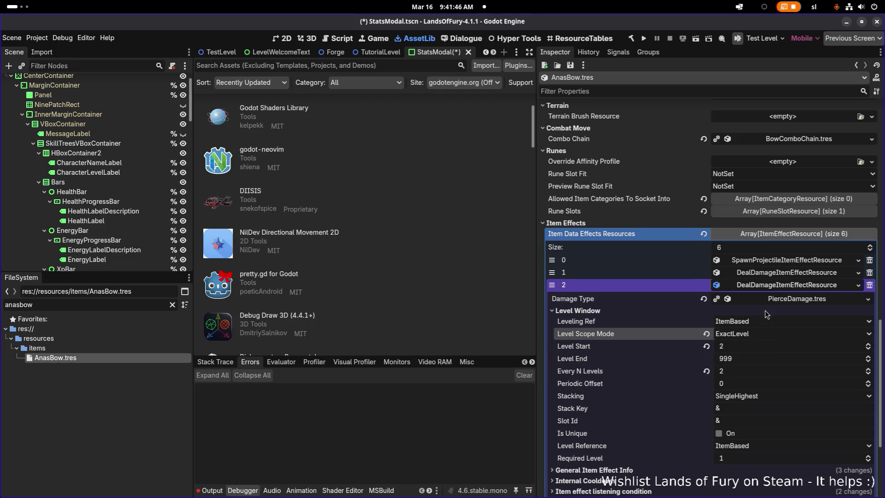
{"action": "left_click", "coordinate": [736, 459]}
{"action": "type", "text": "2"}
{"action": "key", "text": "Return"}
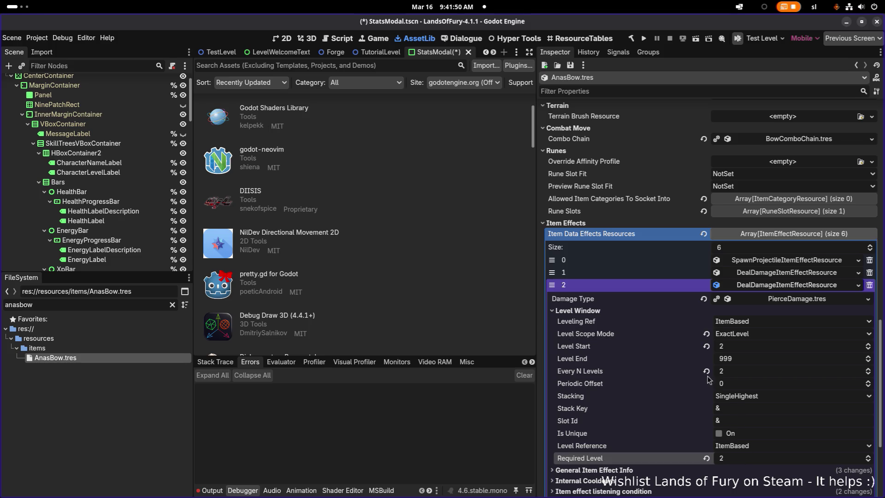
Step: Set element 1's Level Scope Mode to ExactLevel
{"action": "left_click", "coordinate": [772, 274]}
{"action": "left_click", "coordinate": [769, 321]}
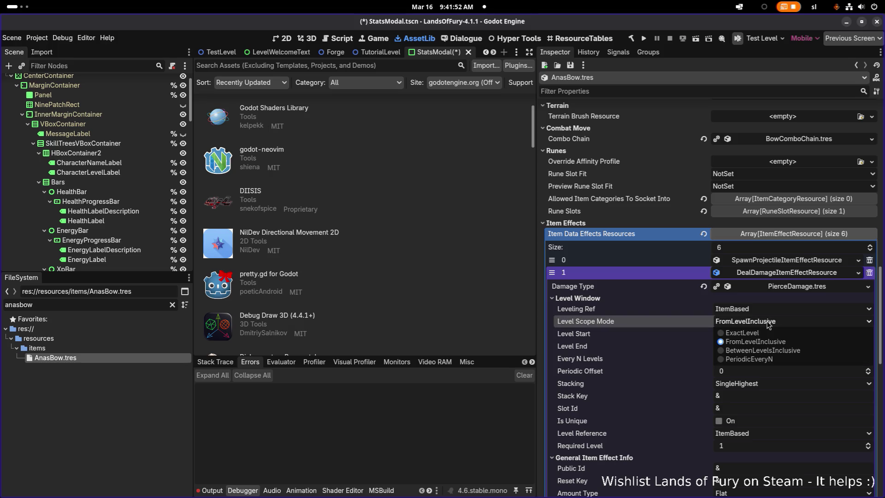
{"action": "left_click", "coordinate": [766, 333]}
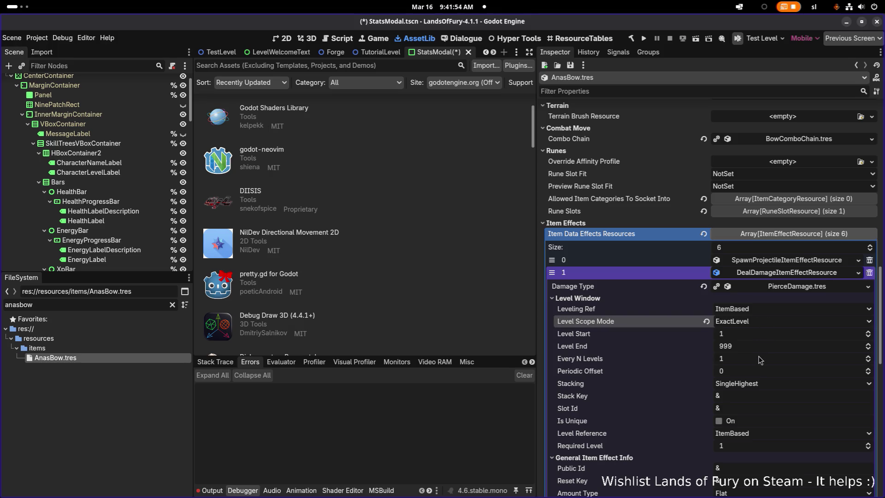
{"action": "scroll", "coordinate": [764, 396], "scroll_direction": "down", "scroll_amount": 2}
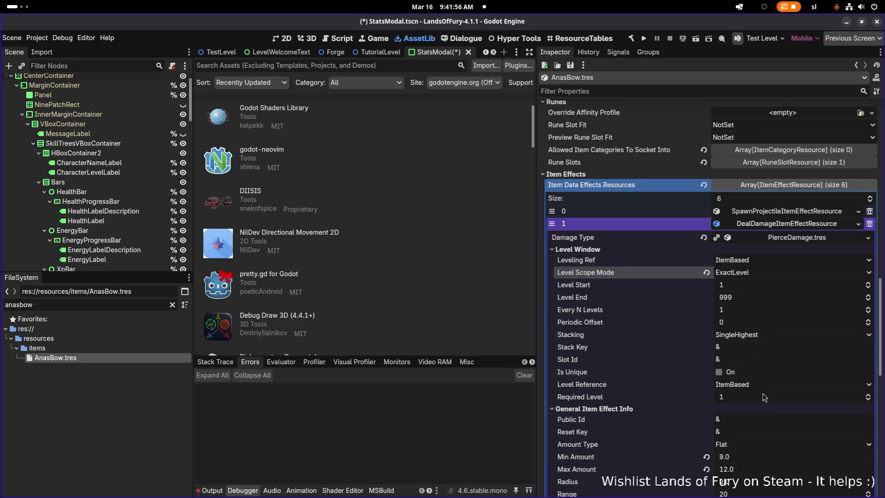
Step: Set element 2's damage to Min Amount 12 and Max Amount 15.0
{"action": "left_click", "coordinate": [787, 225]}
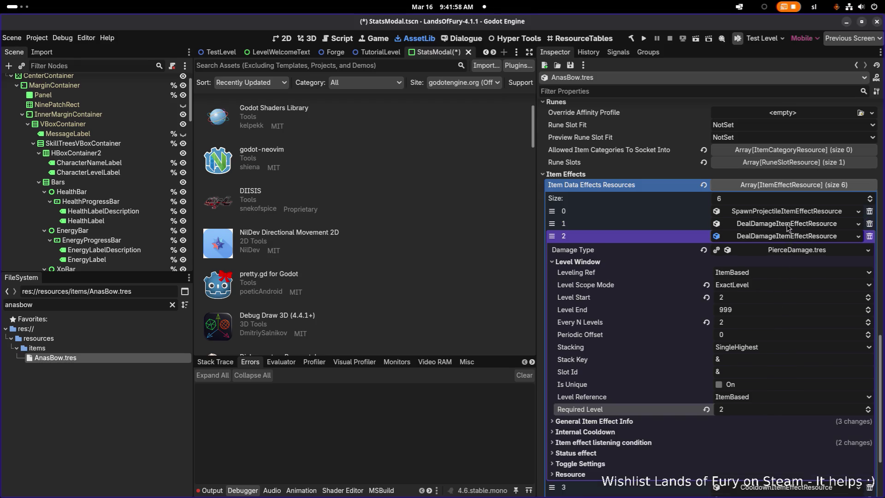
{"action": "left_click", "coordinate": [703, 422]}
{"action": "scroll", "coordinate": [704, 423], "scroll_direction": "down", "scroll_amount": 4}
{"action": "left_click", "coordinate": [756, 371]}
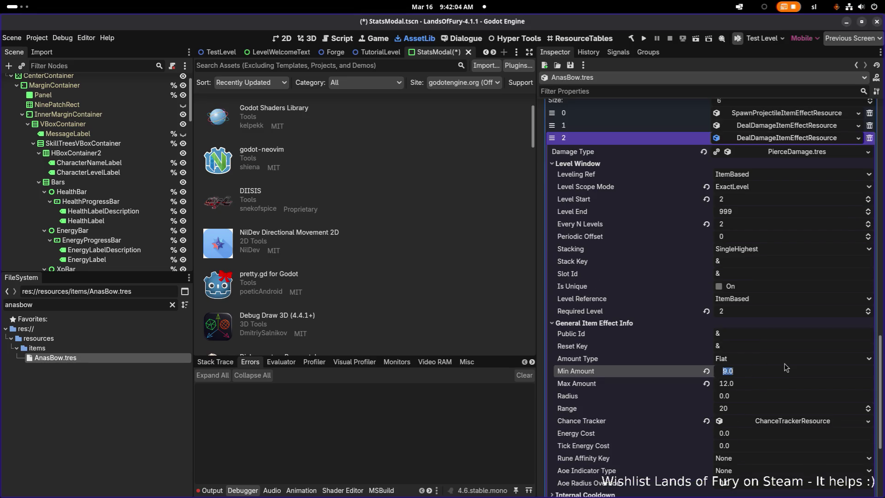
{"action": "type", "text": "12"}
{"action": "key", "text": "Tab"}
{"action": "type", "text": "15.0"}
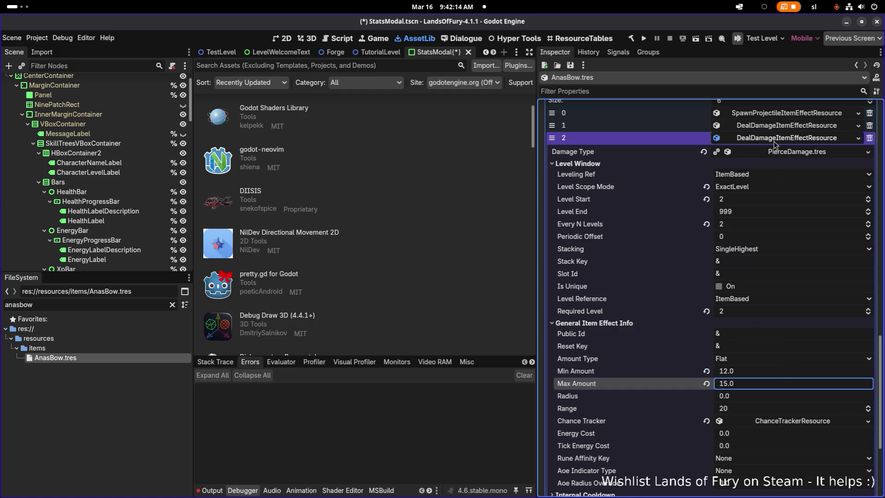
{"action": "left_click", "coordinate": [776, 140]}
{"action": "right_click", "coordinate": [762, 374]}
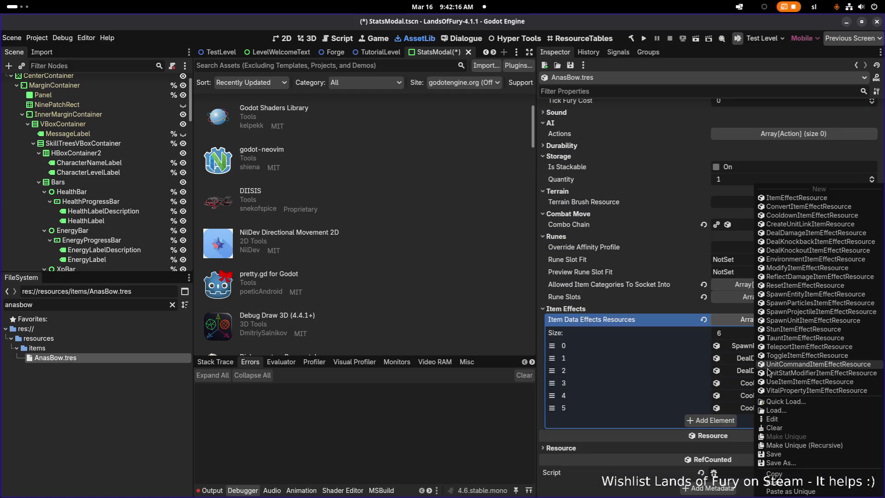
Step: Copy element 2's damage effect, paste it unique into a new slot keeping the stat shared, and move it to index 3
{"action": "left_click", "coordinate": [718, 450]}
{"action": "left_click", "coordinate": [711, 420]}
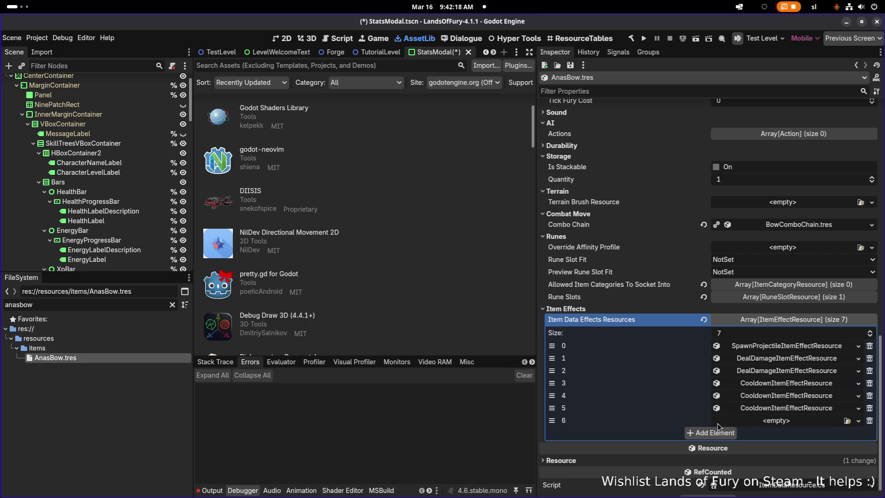
{"action": "left_click", "coordinate": [747, 421]}
{"action": "scroll", "coordinate": [782, 455], "scroll_direction": "down", "scroll_amount": 3}
{"action": "left_click", "coordinate": [784, 489]}
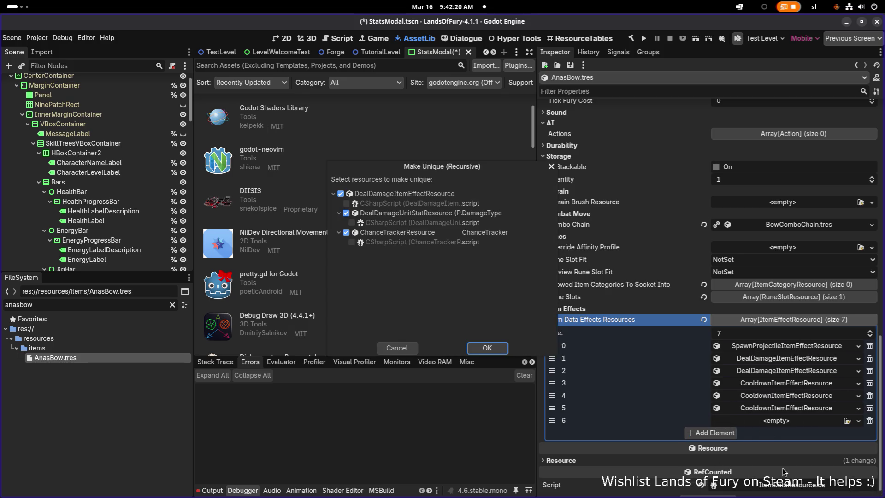
{"action": "left_click", "coordinate": [346, 213]}
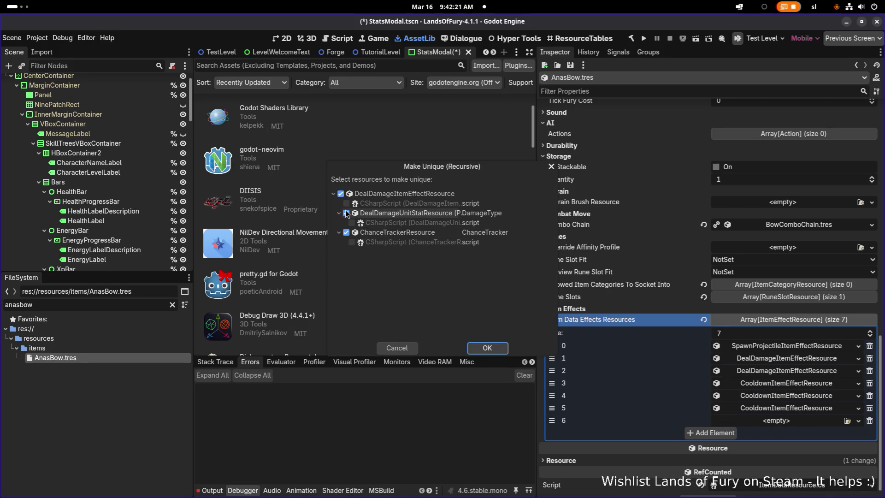
{"action": "left_click", "coordinate": [488, 349]}
{"action": "left_click_drag", "start_coordinate": [559, 425], "coordinate": [553, 383]}
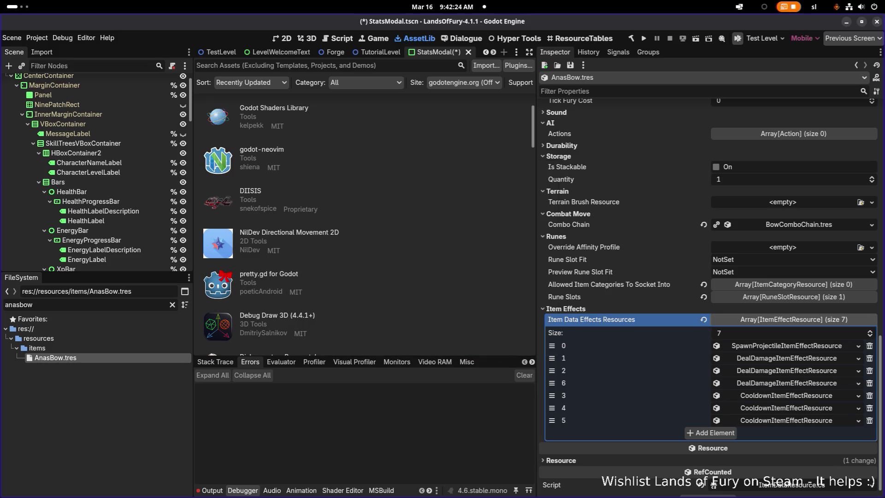
Step: Make element 3's damage effect unique (recursive) and begin editing its Level Window Level Start
{"action": "left_click", "coordinate": [766, 389]}
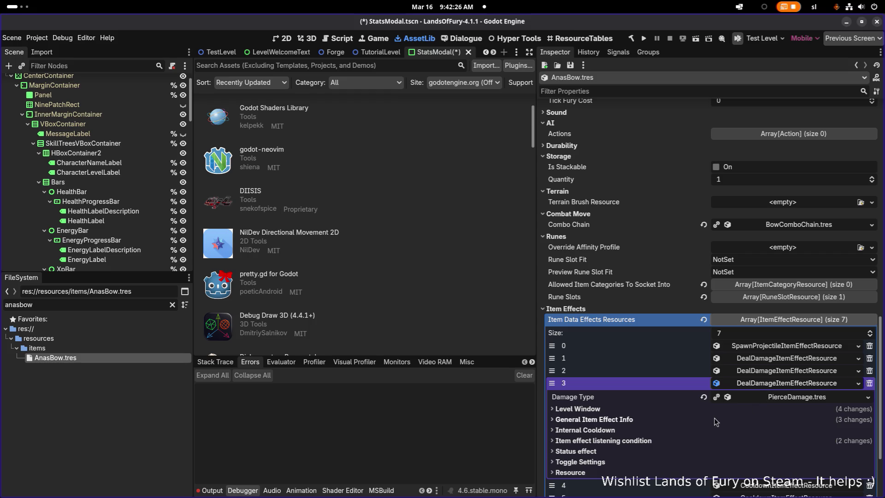
{"action": "scroll", "coordinate": [278, 337], "scroll_direction": "up", "scroll_amount": 2}
{"action": "key", "text": "alt+Tab"}
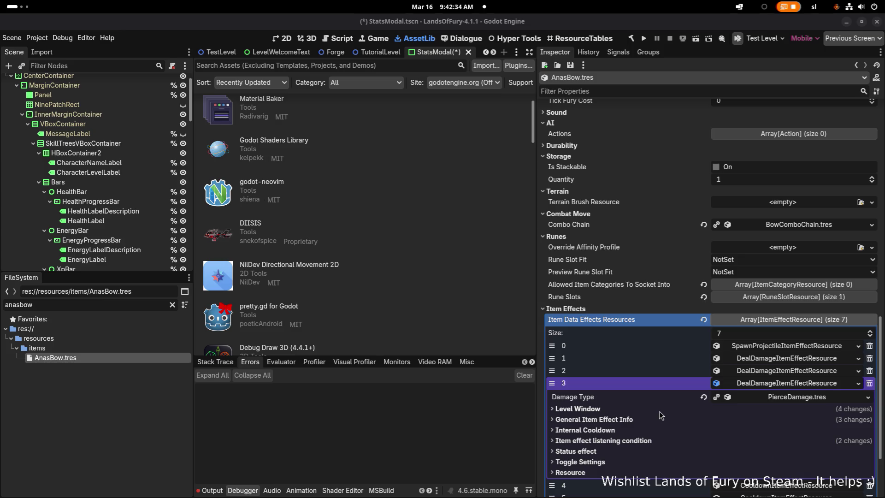
{"action": "right_click", "coordinate": [773, 385]}
{"action": "left_click", "coordinate": [745, 387]}
{"action": "left_click", "coordinate": [745, 387]}
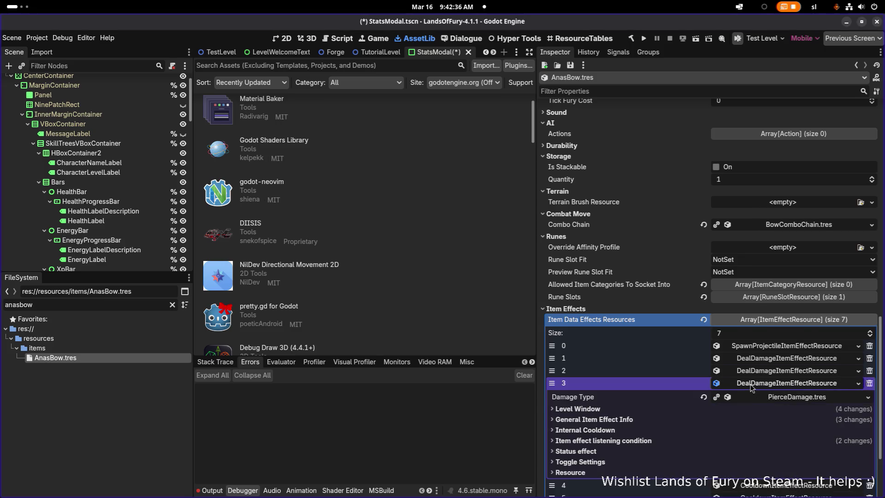
{"action": "right_click", "coordinate": [748, 386]}
{"action": "left_click", "coordinate": [793, 451]}
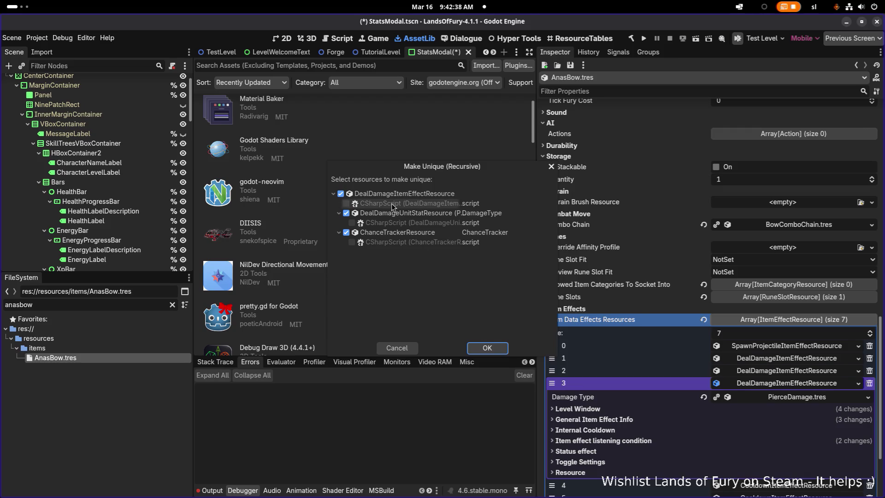
{"action": "left_click", "coordinate": [488, 345]}
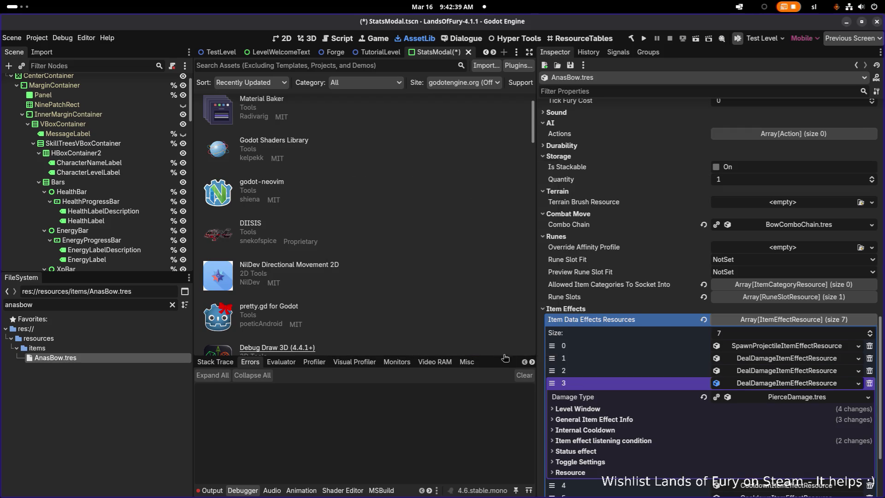
{"action": "left_click", "coordinate": [604, 410]}
{"action": "left_click", "coordinate": [754, 445]}
Step: Set the third damage effect's Level Start, Every N Levels and Required Level to 3
{"action": "type", "text": "3"}
{"action": "left_click", "coordinate": [742, 469]}
{"action": "type", "text": "3"}
{"action": "scroll", "coordinate": [756, 469], "scroll_direction": "down", "scroll_amount": 4}
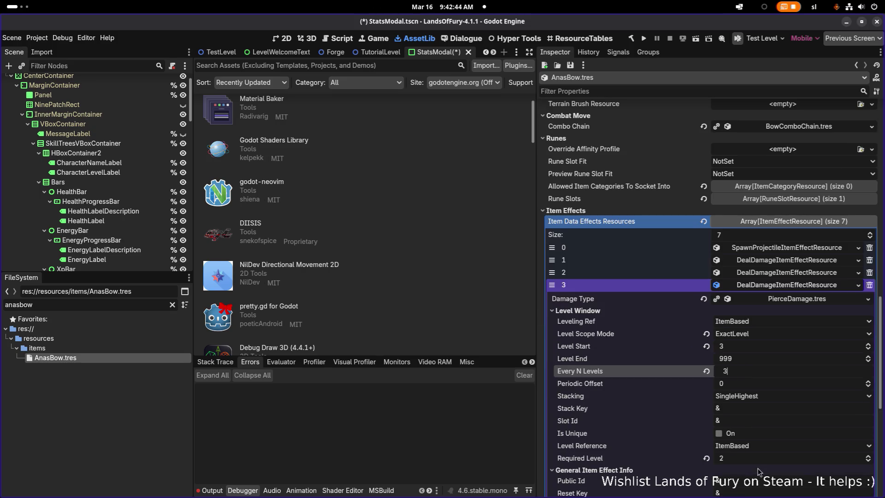
{"action": "left_click", "coordinate": [748, 459]}
{"action": "type", "text": "3"}
{"action": "key", "text": "Return"}
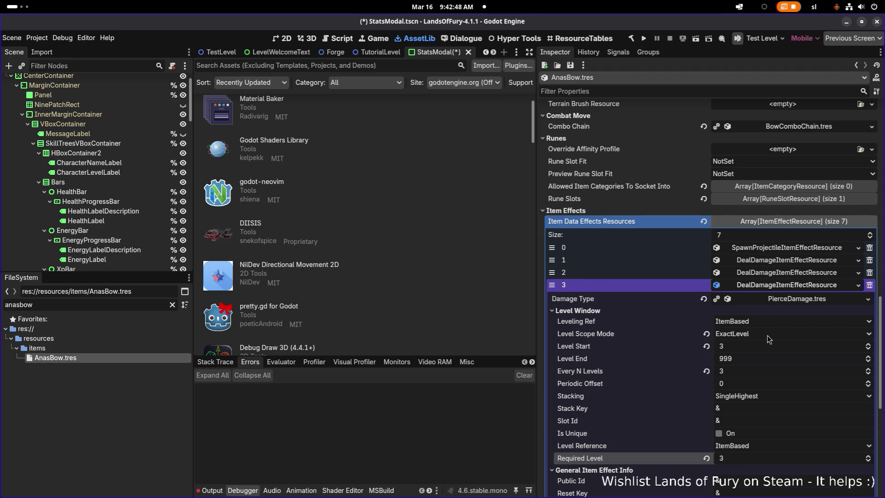
Step: Give it Min Amount 15 and Max Amount 18, then collapse element 3
{"action": "scroll", "coordinate": [770, 340], "scroll_direction": "down", "scroll_amount": 8}
{"action": "left_click", "coordinate": [764, 321]}
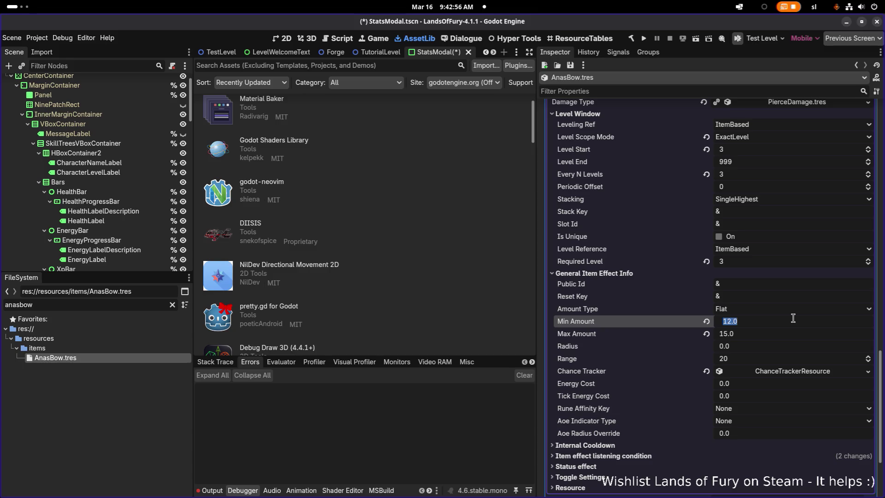
{"action": "type", "text": "15"}
{"action": "key", "text": "Return"}
{"action": "key", "text": "Tab"}
{"action": "type", "text": "18"}
{"action": "key", "text": "Return"}
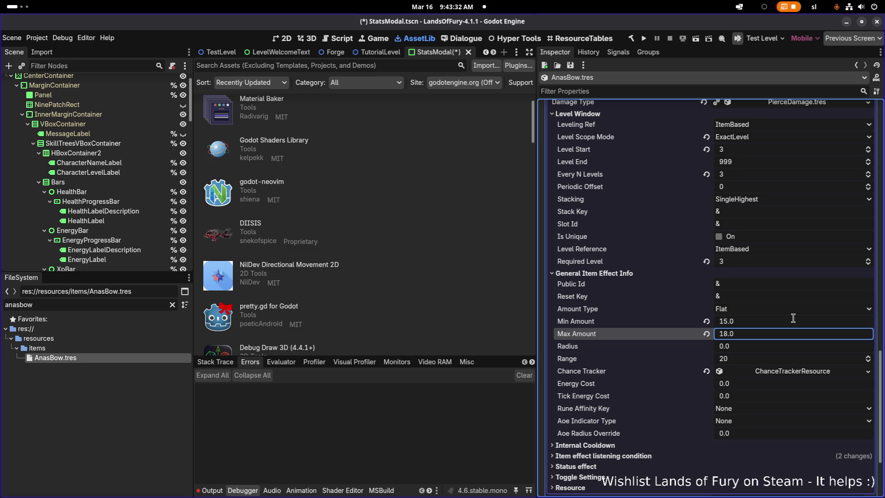
{"action": "left_click", "coordinate": [795, 322]}
{"action": "left_click", "coordinate": [790, 335]}
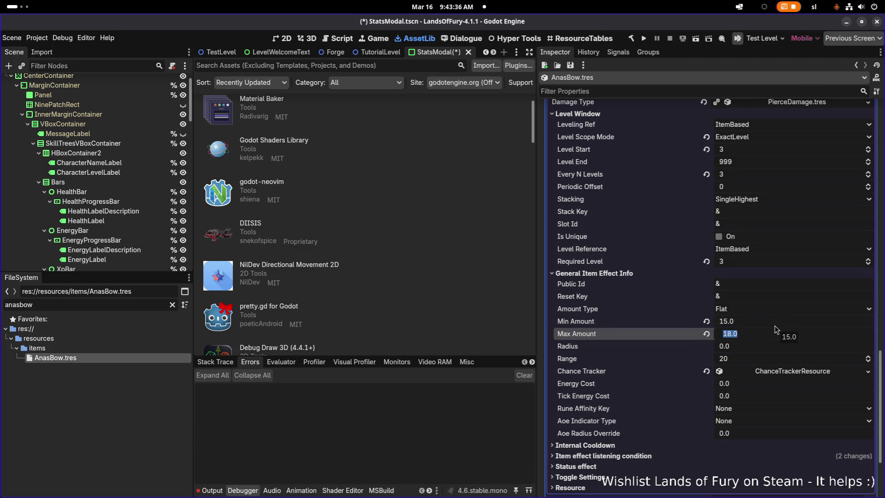
{"action": "scroll", "coordinate": [786, 297], "scroll_direction": "up", "scroll_amount": 3}
{"action": "left_click", "coordinate": [804, 187]}
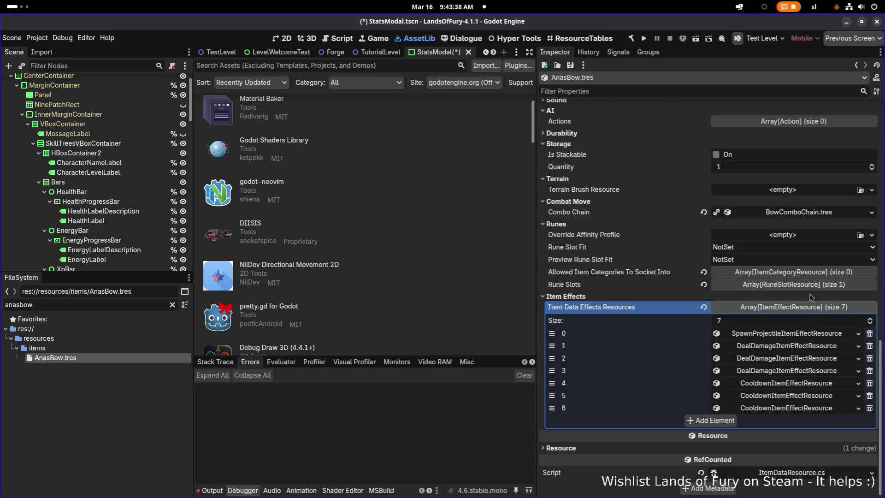
Step: Save AnasBow.tres and open AnaCompanion.tres by filtering the FileSystem for 'anacom'
{"action": "key", "text": "ctrl+s"}
{"action": "double_click", "coordinate": [132, 305]}
{"action": "type", "text": "anab"}
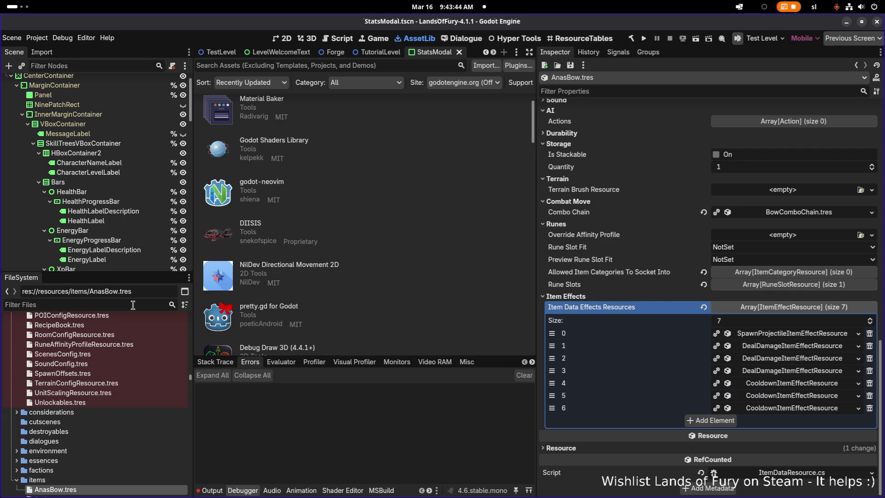
{"action": "key", "text": "BackSpace"}
{"action": "key", "text": "BackSpace"}
{"action": "key", "text": "BackSpace"}
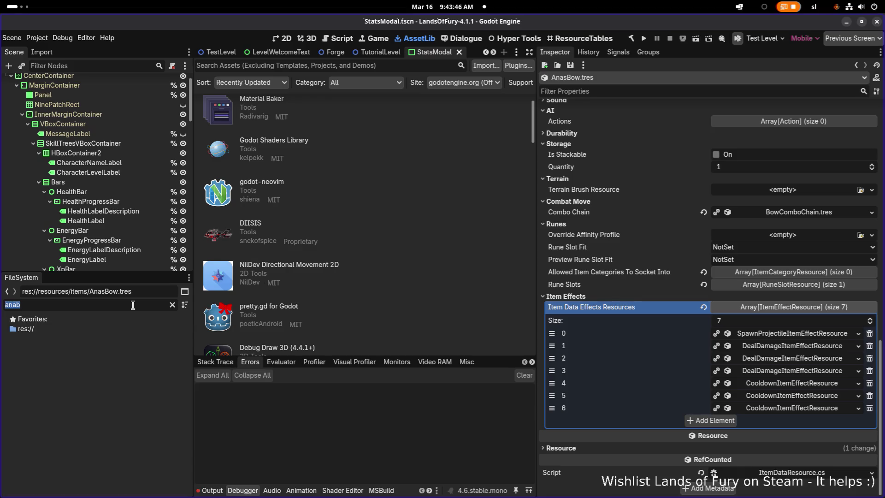
{"action": "type", "text": "anacom"}
{"action": "left_click", "coordinate": [161, 361]}
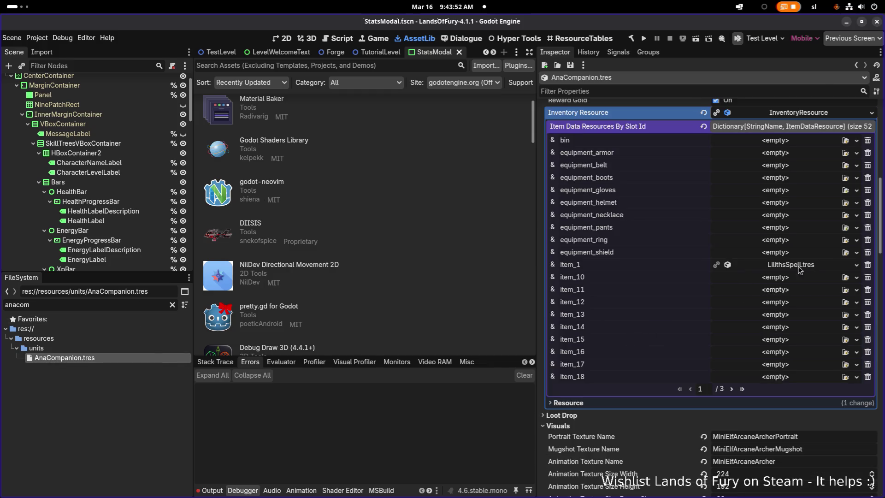
Step: Quick Load AnasBow.tres into inventory slot item_1 and save
{"action": "left_click", "coordinate": [857, 265]}
{"action": "left_click", "coordinate": [822, 299]}
{"action": "type", "text": "anasb"}
{"action": "key", "text": "Return"}
{"action": "key", "text": "ctrl+s"}
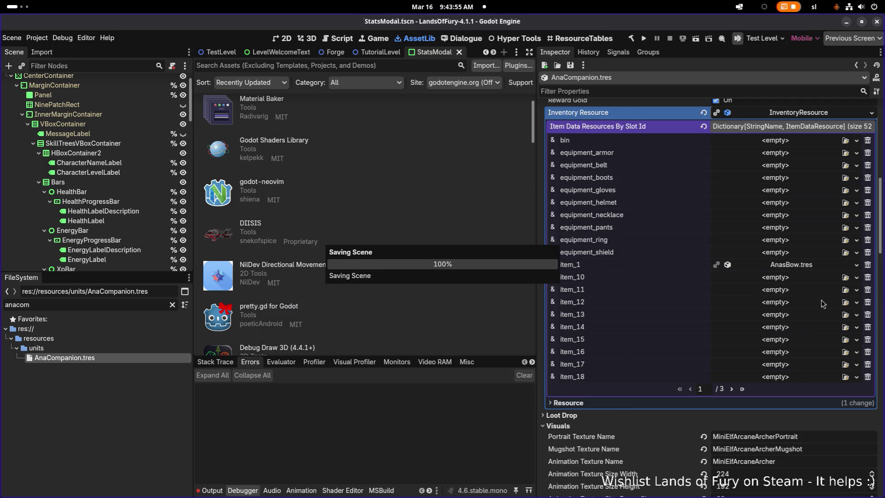
Step: Clear inventory slots item_2 through item_6, collapse the dictionary and save
{"action": "left_click", "coordinate": [733, 390]}
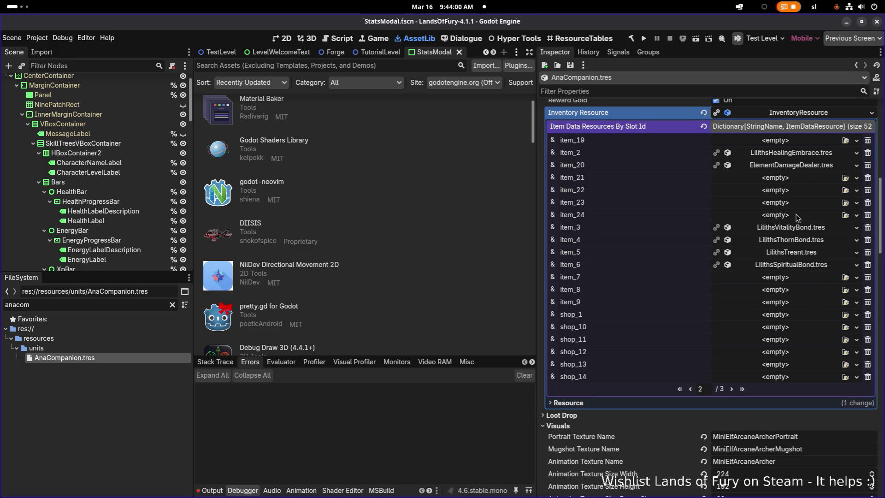
{"action": "left_click", "coordinate": [853, 154]}
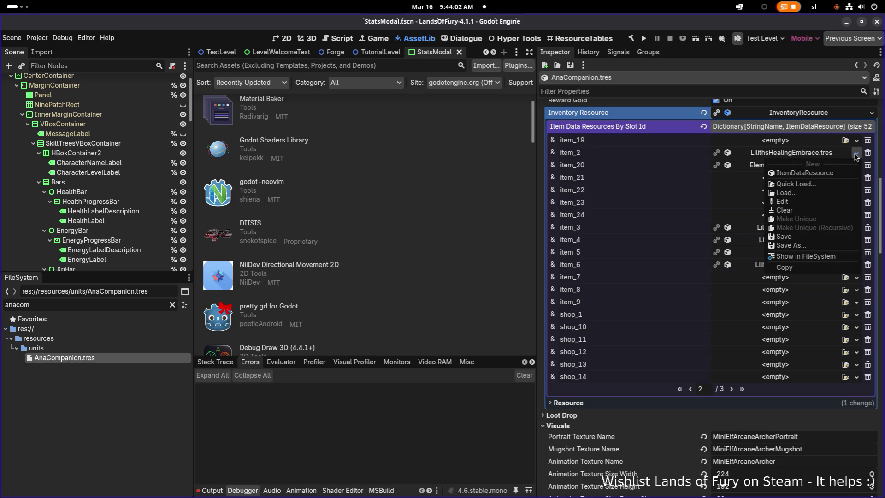
{"action": "left_click", "coordinate": [803, 211]}
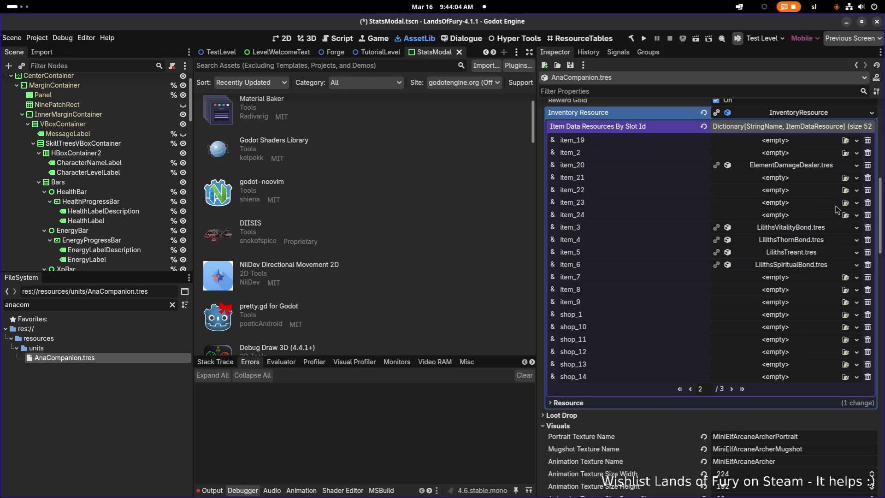
{"action": "left_click", "coordinate": [856, 229]}
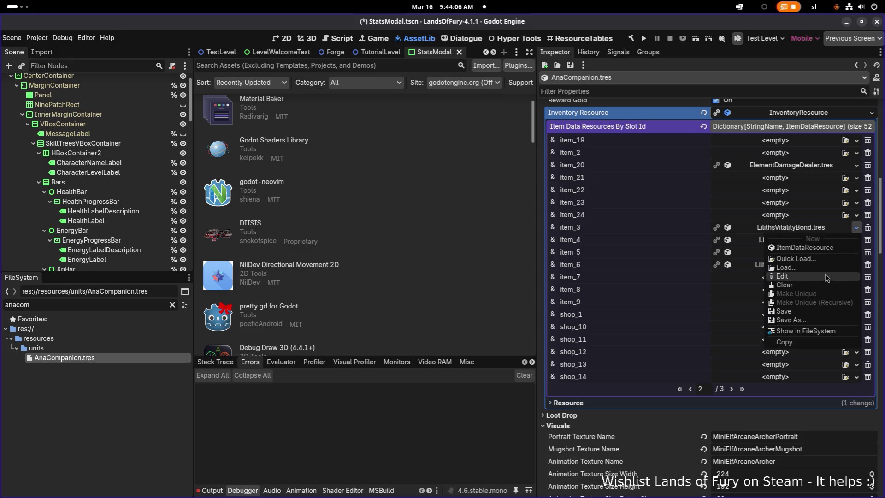
{"action": "left_click", "coordinate": [823, 284]}
{"action": "left_click", "coordinate": [856, 240]}
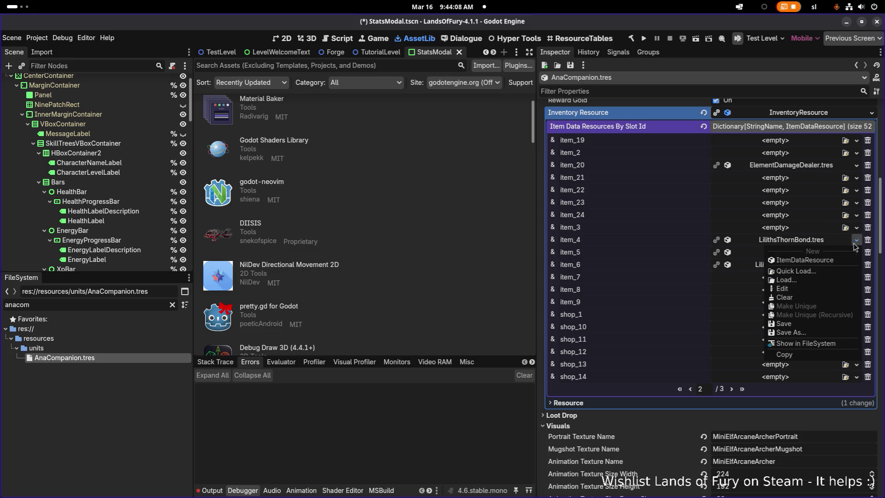
{"action": "left_click", "coordinate": [826, 298]}
{"action": "left_click", "coordinate": [857, 253]}
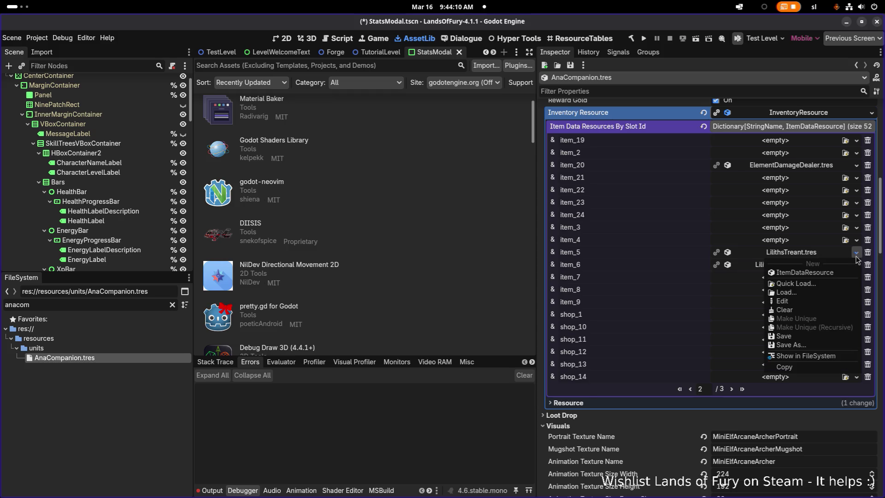
{"action": "left_click", "coordinate": [826, 310]}
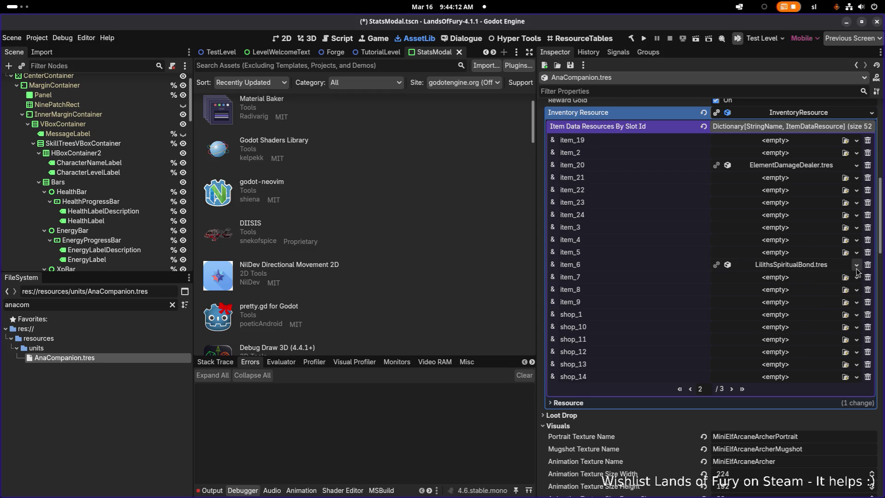
{"action": "left_click", "coordinate": [857, 265]}
{"action": "left_click", "coordinate": [813, 323]}
{"action": "key", "text": "ctrl+s"}
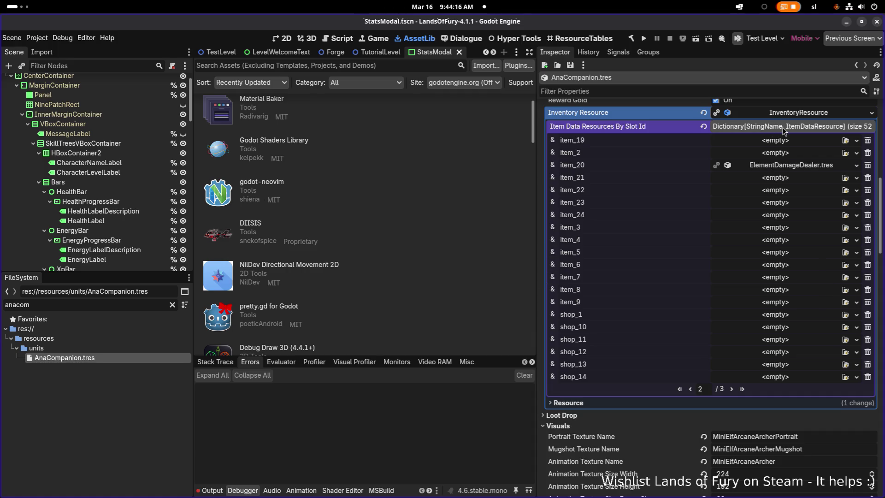
{"action": "left_click", "coordinate": [782, 127]}
{"action": "key", "text": "ctrl+s"}
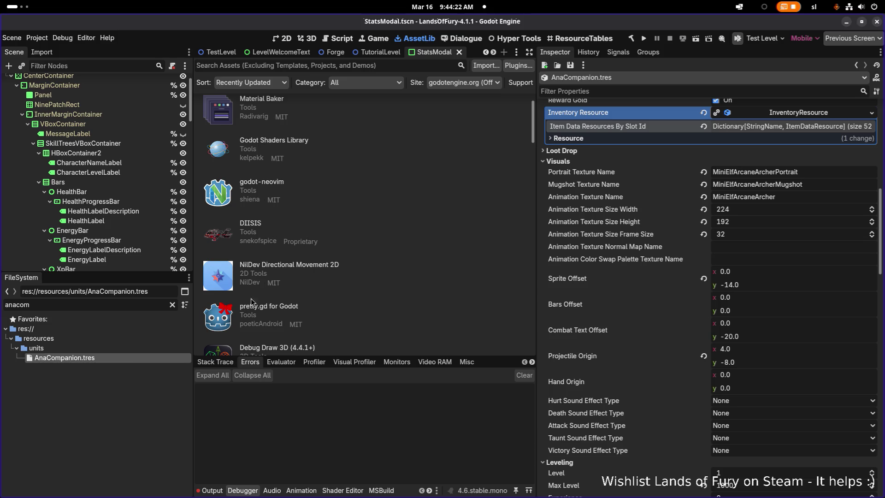
Step: Open TestLevel.tscn via Quick Open and run the game build
{"action": "left_click", "coordinate": [130, 387]}
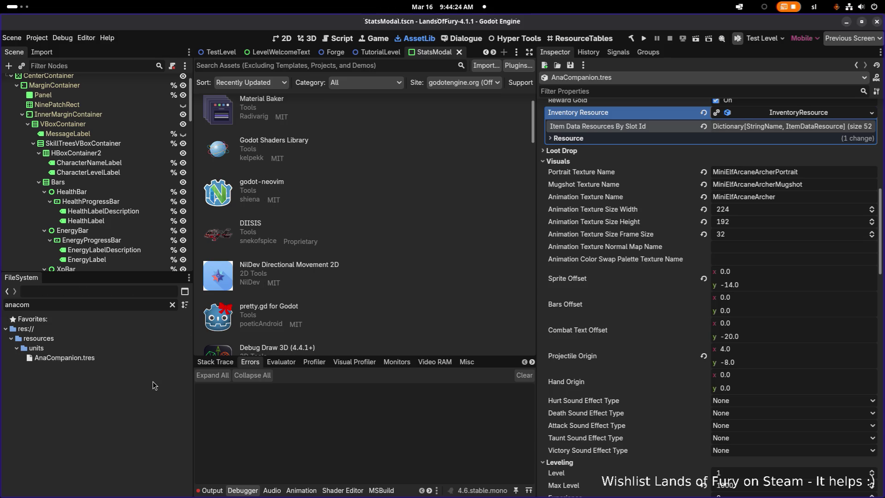
{"action": "key", "text": "ctrl+shift+o"}
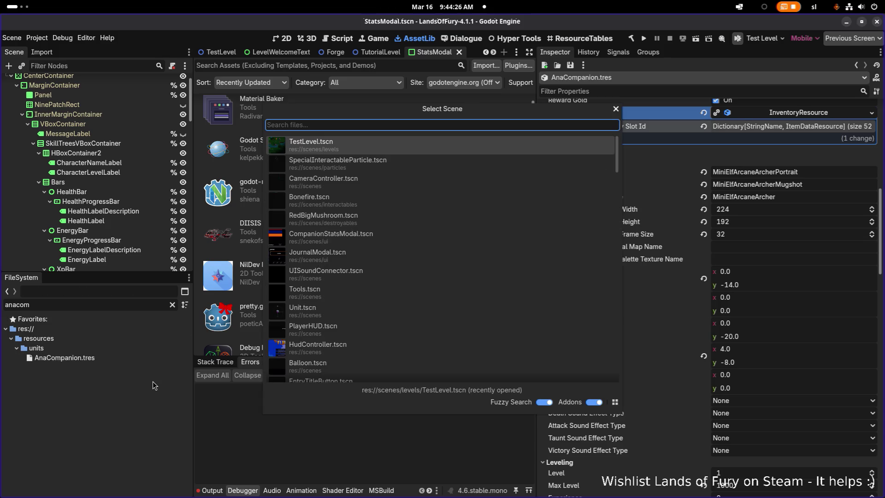
{"action": "key", "text": "Return"}
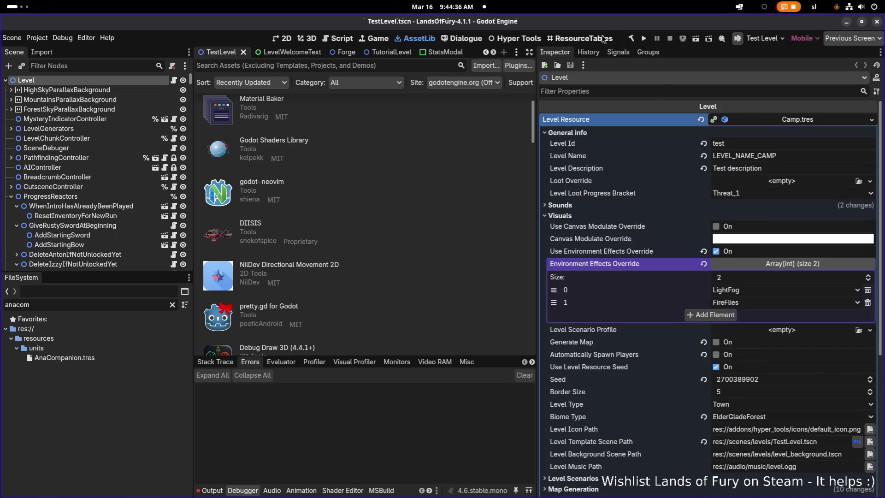
{"action": "left_click", "coordinate": [643, 40]}
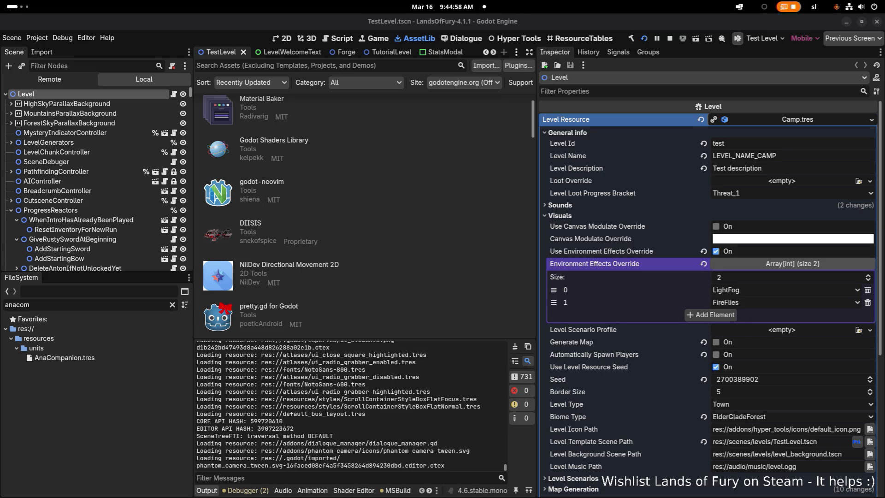
Step: Switch to the running game and go from the main menu to the Profiles screen
{"action": "left_click", "coordinate": [349, 401]}
{"action": "key", "text": "alt+Tab"}
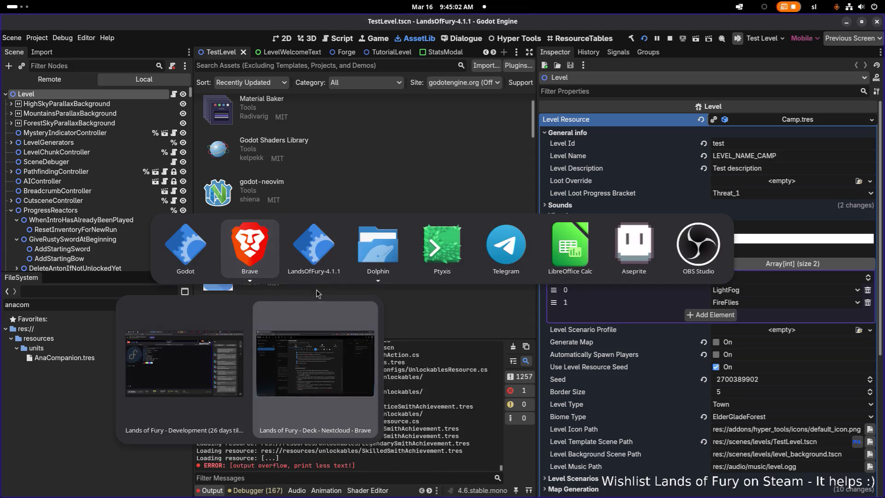
{"action": "key", "text": "Return"}
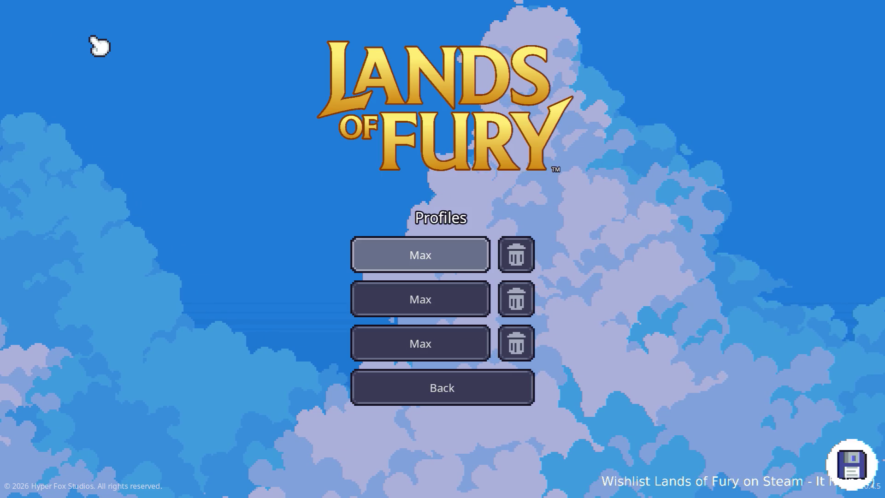
{"action": "key", "text": "Return"}
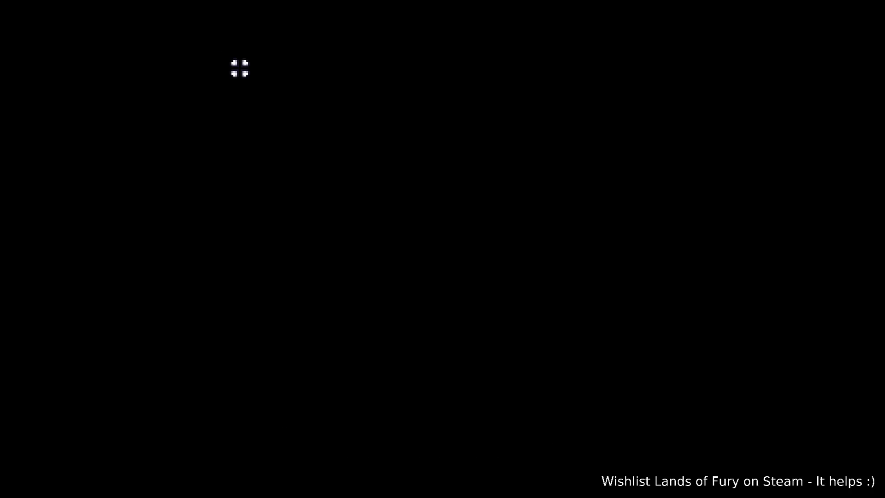
Step: Walk the hero up-left, then spawn Ana with Level.SpawnUnit(ana_companion,1,1,80,0) from the console
{"action": "key", "text": "w"}
{"action": "key", "text": "a"}
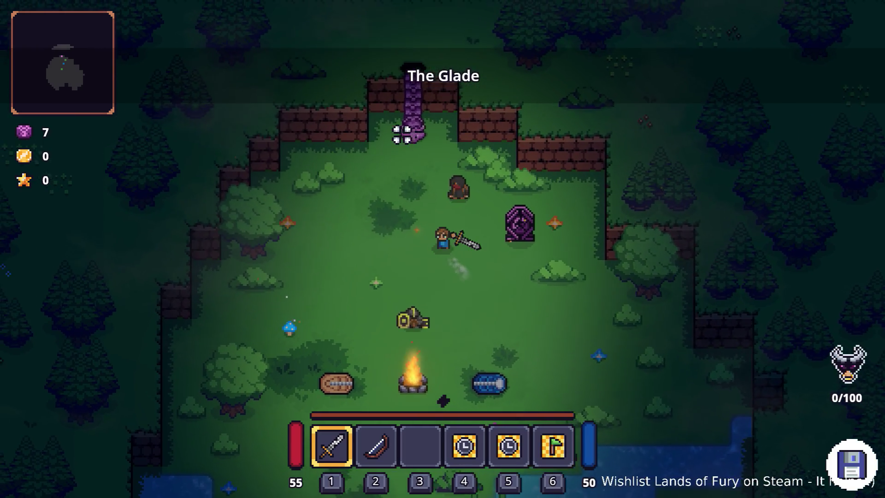
{"action": "key", "text": "grave"}
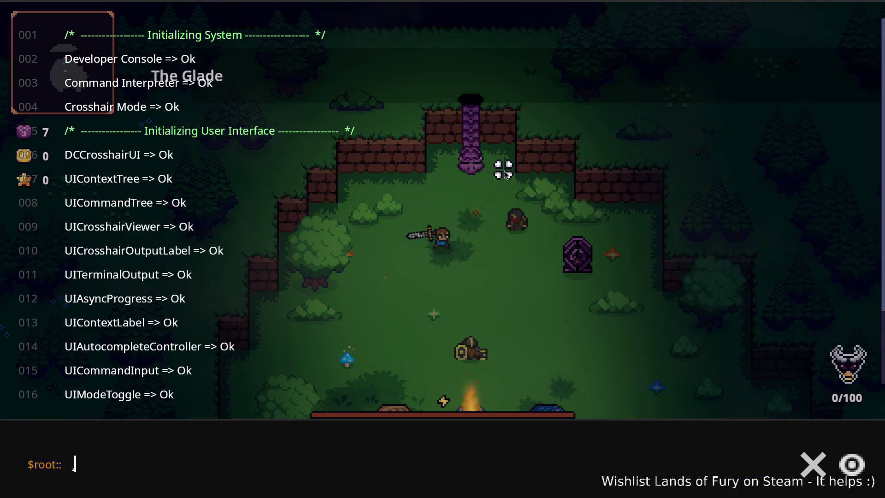
{"action": "type", "text": "Level.s"}
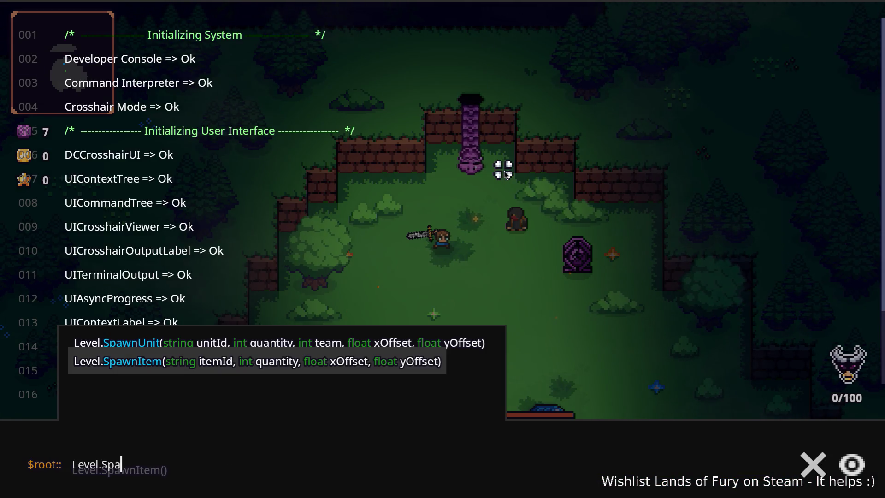
{"action": "type", "text": "wnU"}
{"action": "key", "text": "Tab"}
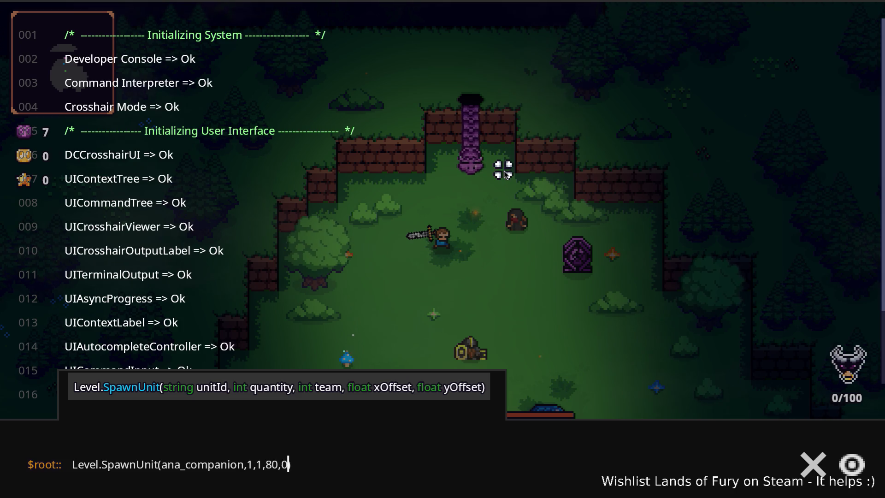
{"action": "key", "text": "Return"}
{"action": "key", "text": "grave"}
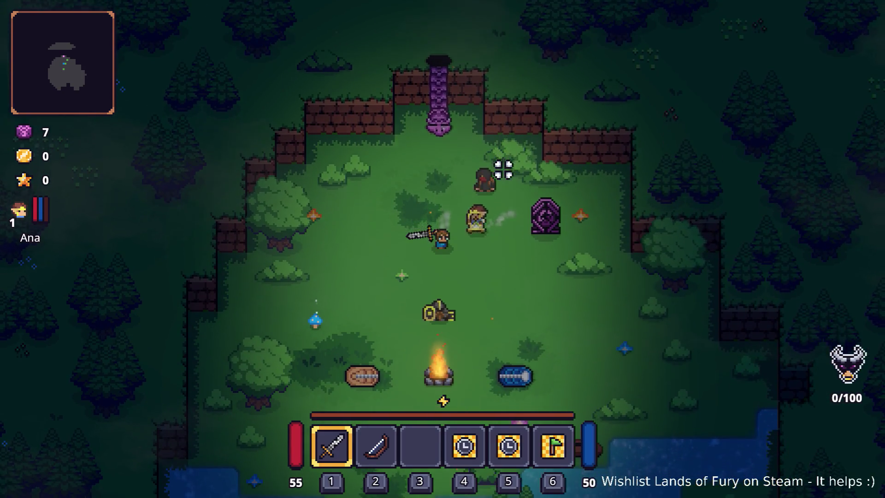
{"action": "key", "text": "a"}
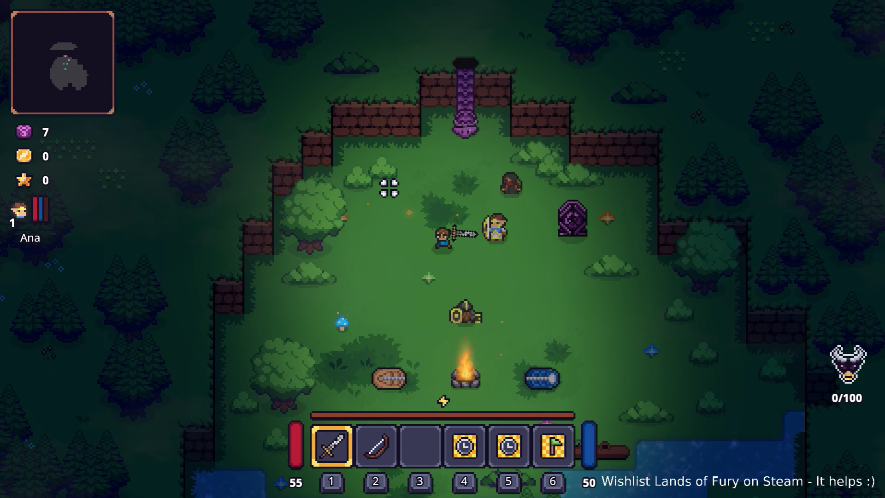
{"action": "key", "text": "a"}
{"action": "key", "text": "s"}
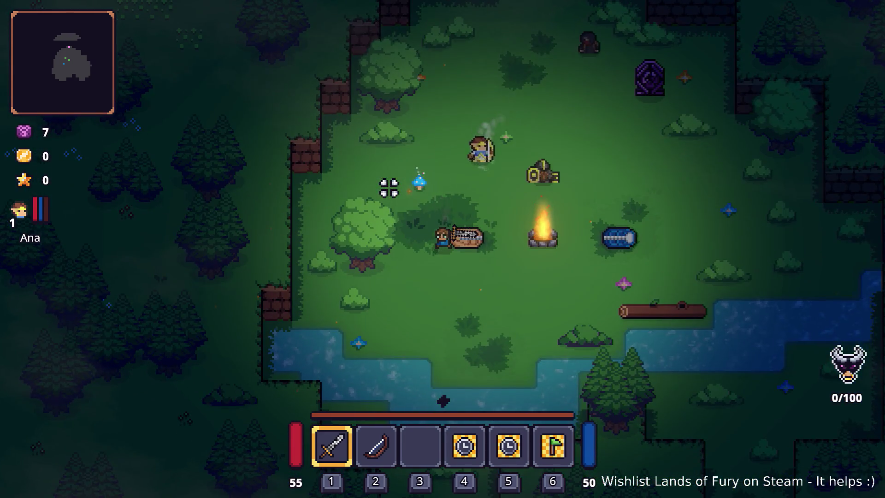
{"action": "key", "text": "d"}
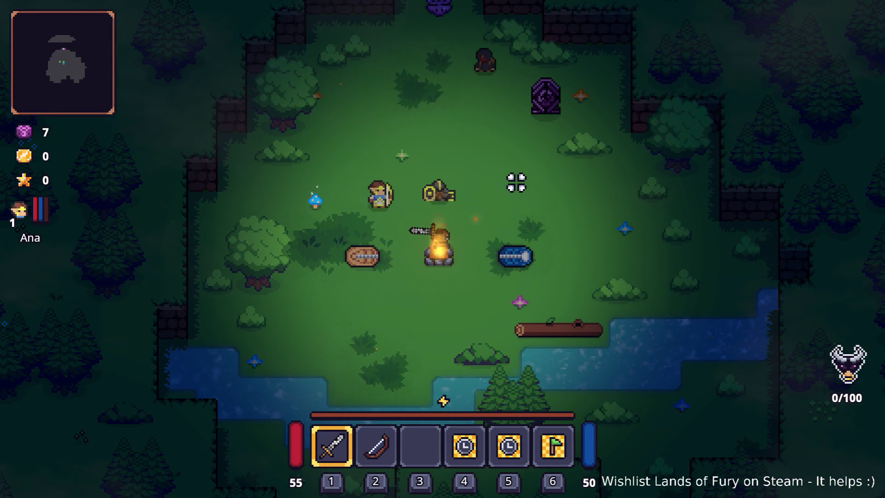
{"action": "key", "text": "w"}
{"action": "key", "text": "d"}
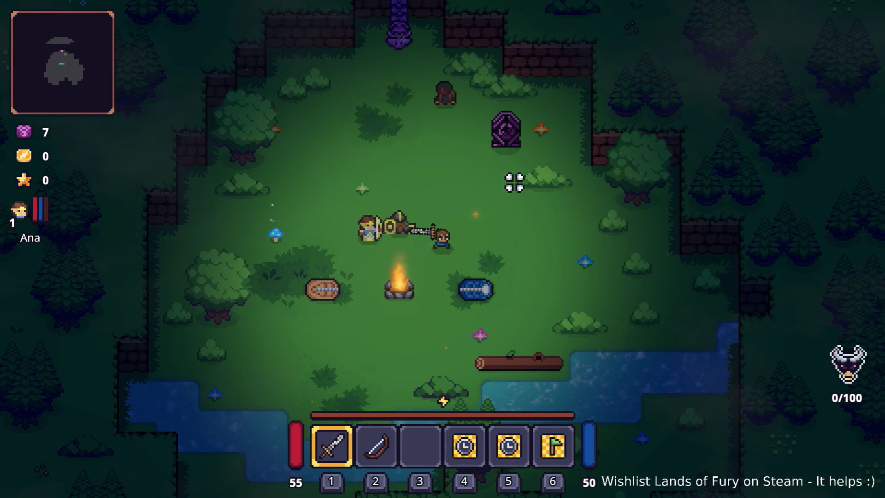
{"action": "key", "text": "d"}
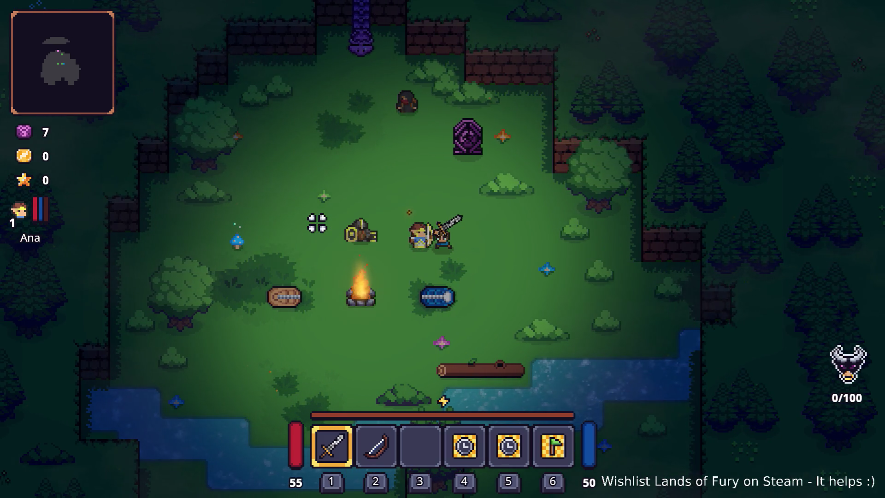
{"action": "key", "text": "w"}
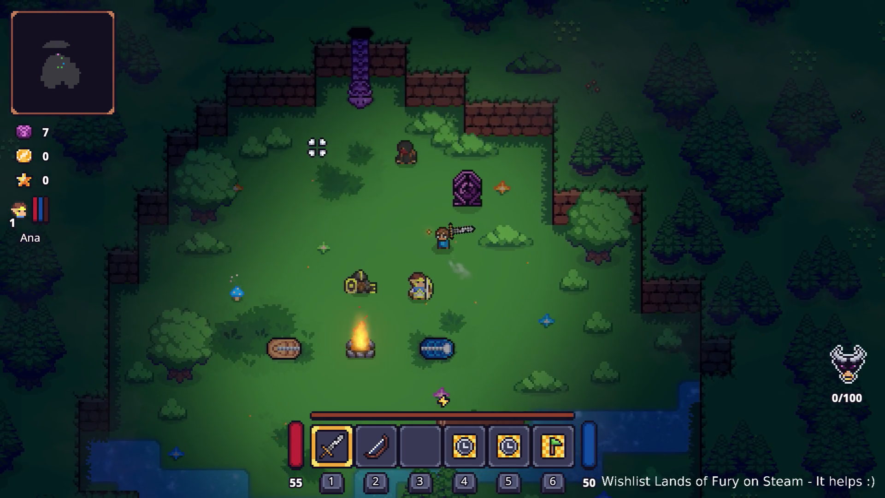
{"action": "key", "text": "a"}
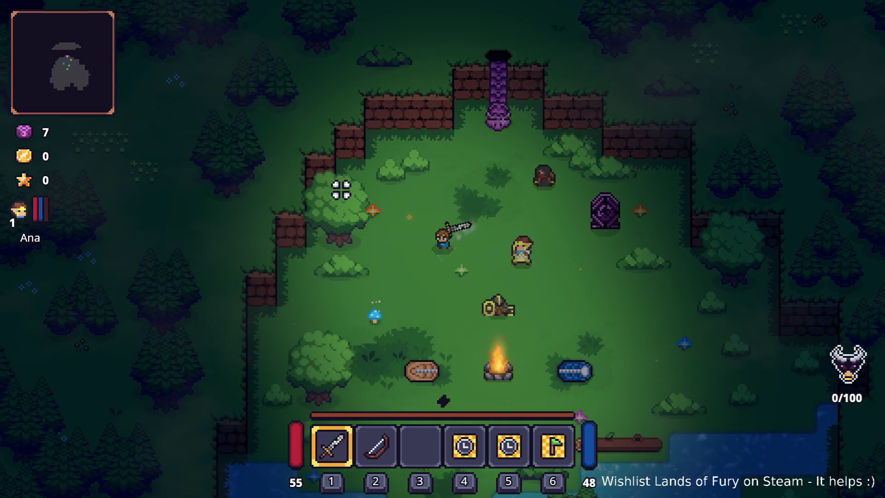
{"action": "key", "text": "a"}
{"action": "key", "text": "s"}
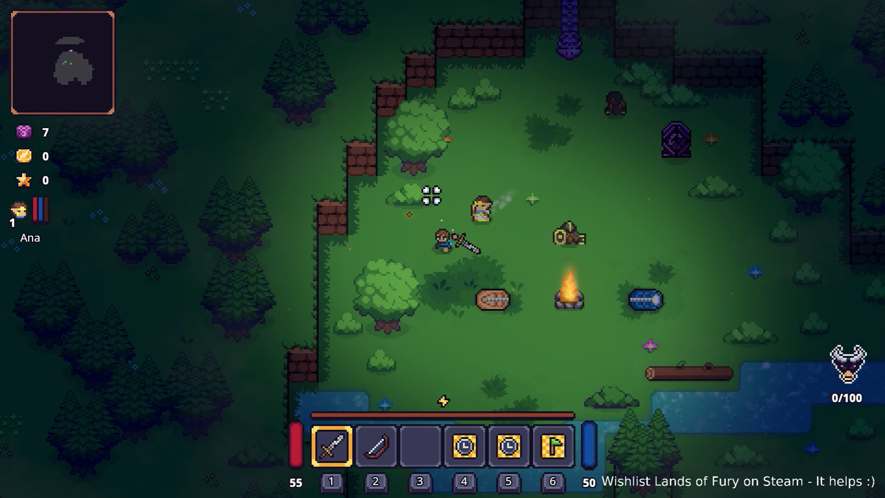
{"action": "key", "text": "d"}
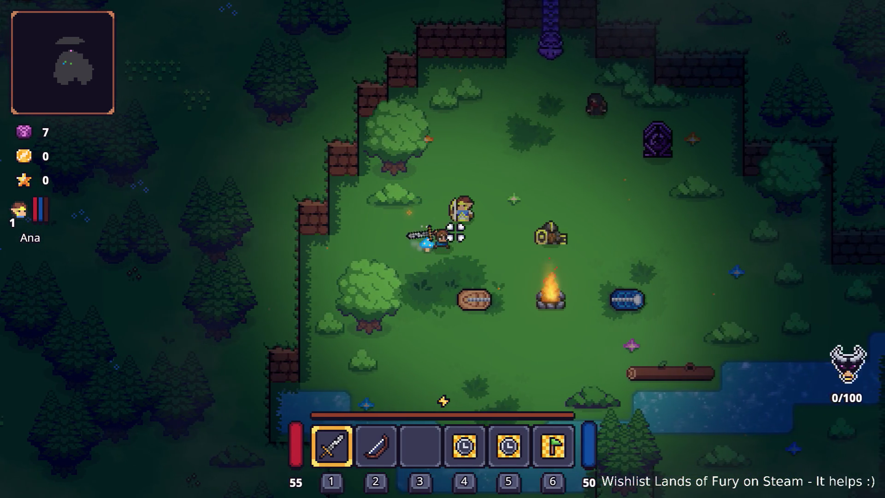
{"action": "key", "text": "s"}
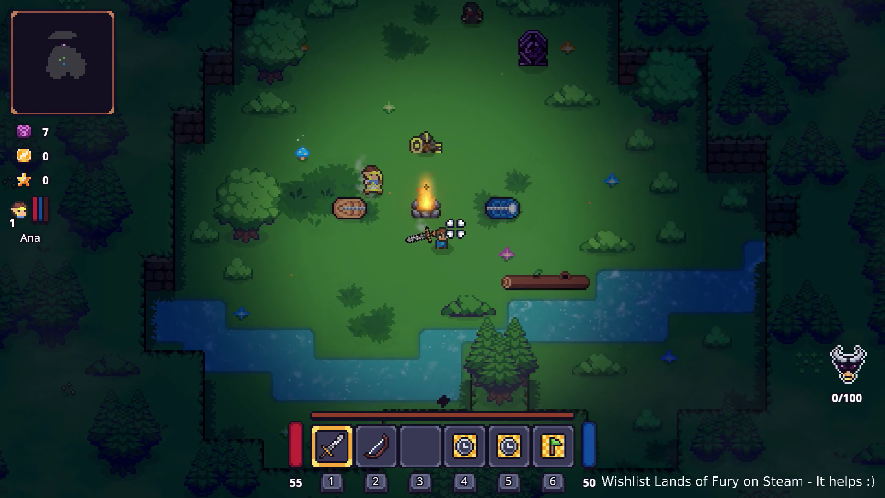
{"action": "key", "text": "d"}
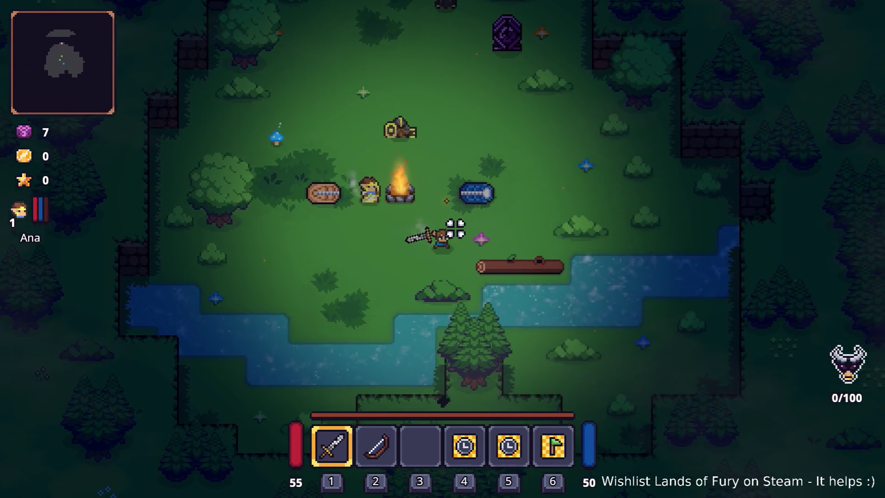
{"action": "key", "text": "w"}
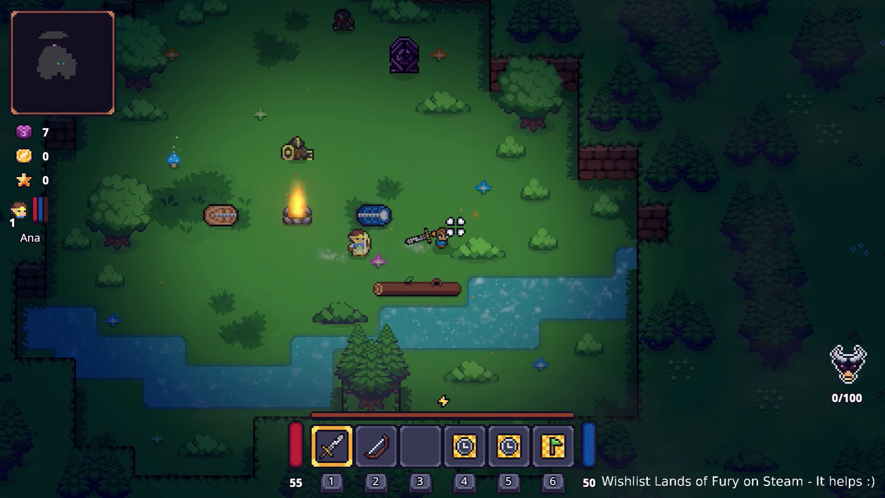
{"action": "key", "text": "w"}
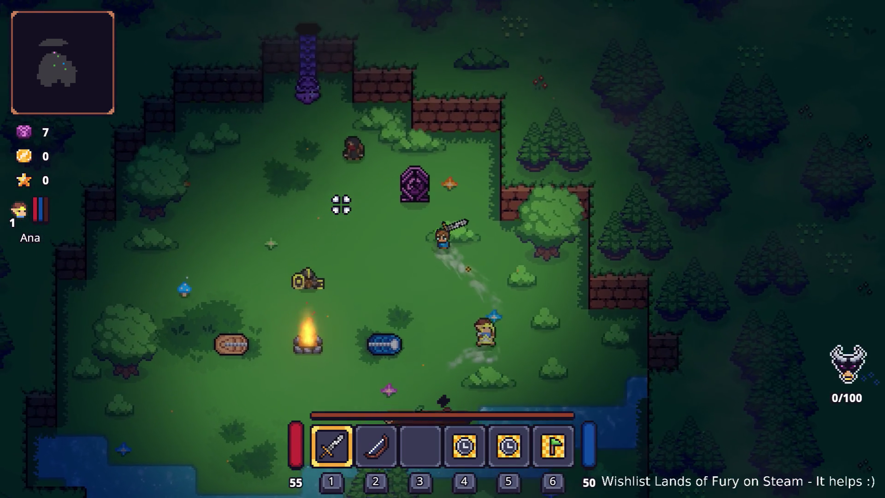
{"action": "key", "text": "a"}
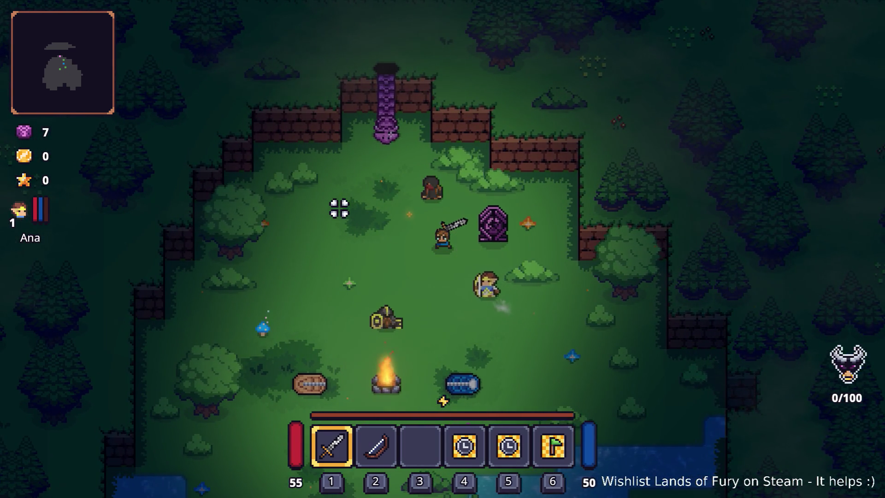
{"action": "key", "text": "i"}
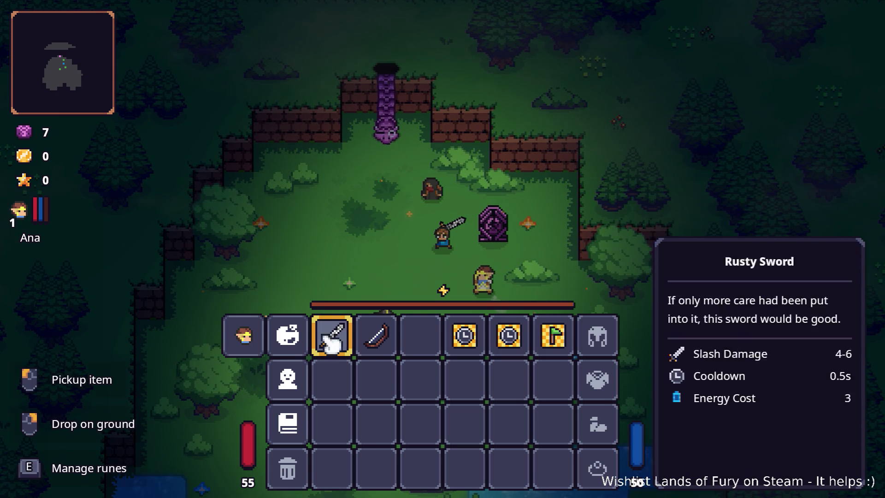
Step: Review Ana's level 1 character sheet, close it, and walk into the purple portal
{"action": "left_click", "coordinate": [253, 340]}
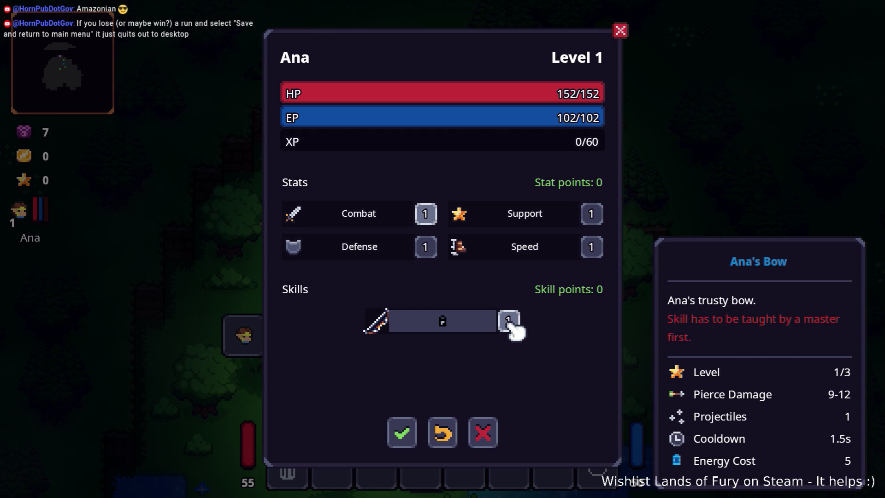
{"action": "key", "text": "Escape"}
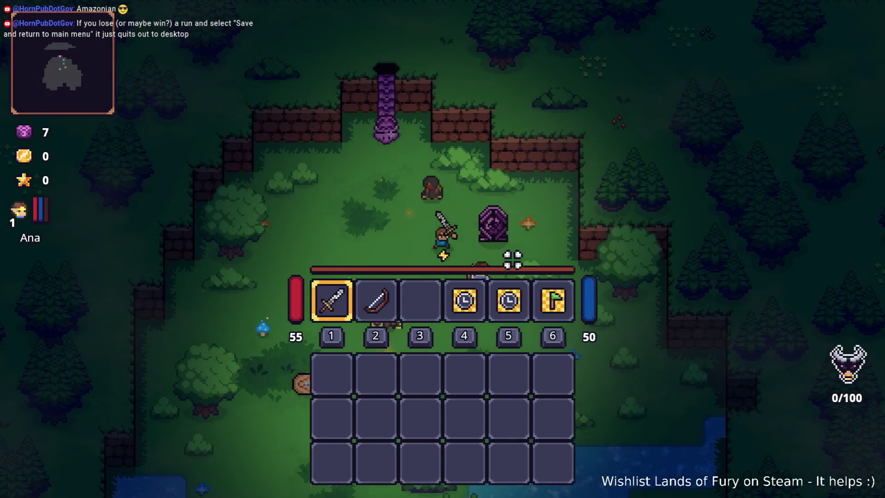
{"action": "key", "text": "w"}
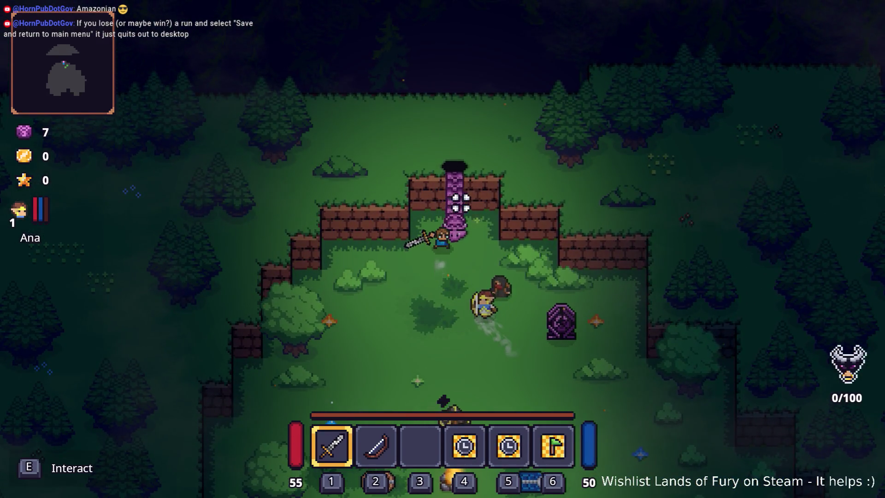
{"action": "key", "text": "e"}
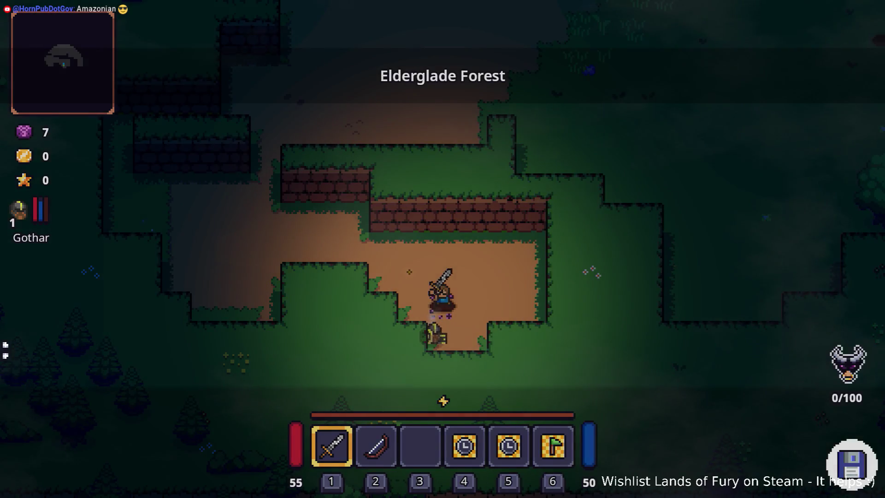
Step: Walk along the dirt path, briefly checking Gothar in the inventory
{"action": "key", "text": "w"}
{"action": "key", "text": "a"}
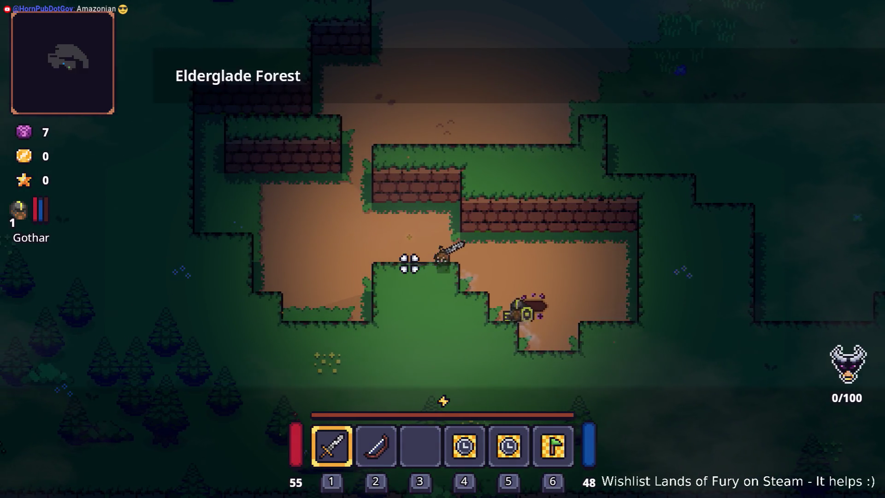
{"action": "key", "text": "a"}
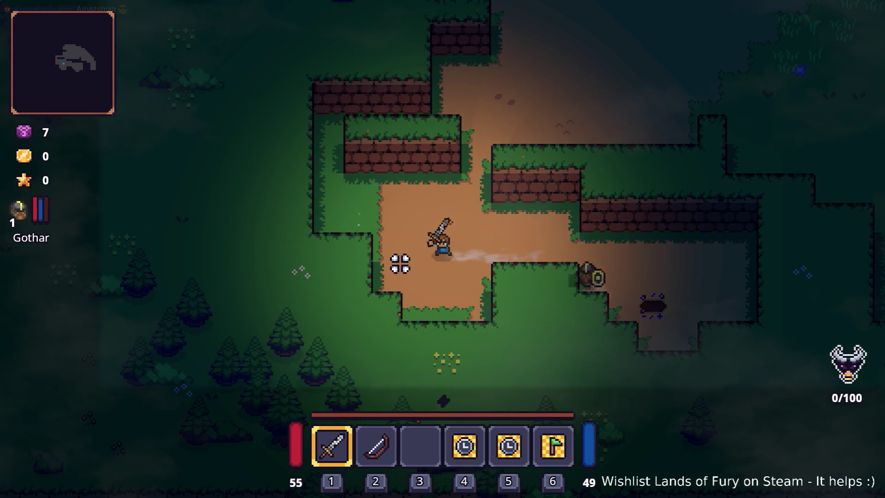
{"action": "key", "text": "i"}
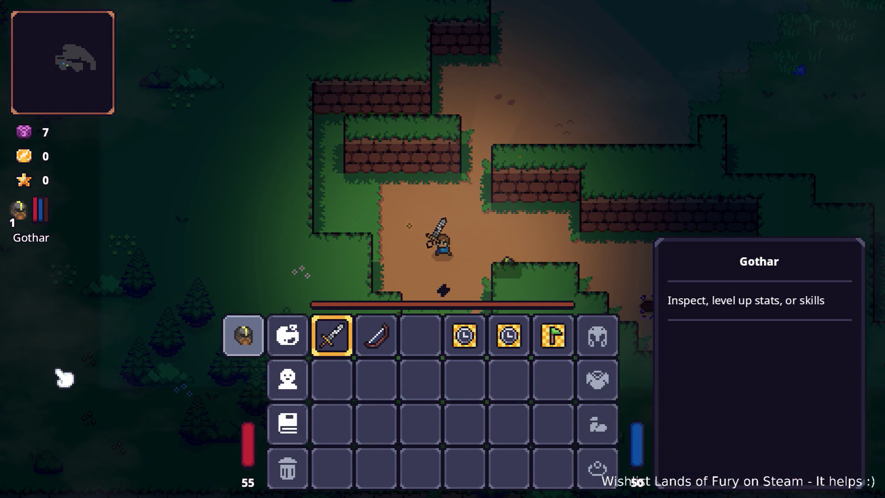
{"action": "key", "text": "i"}
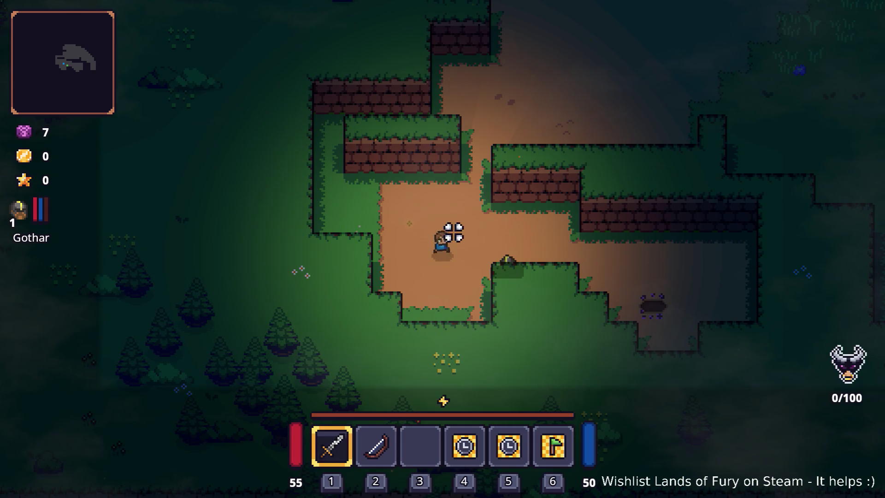
{"action": "key", "text": "w"}
{"action": "key", "text": "d"}
Step: Head up-right and fight the enemies around the chest with the sword
{"action": "key", "text": "w"}
{"action": "key", "text": "d"}
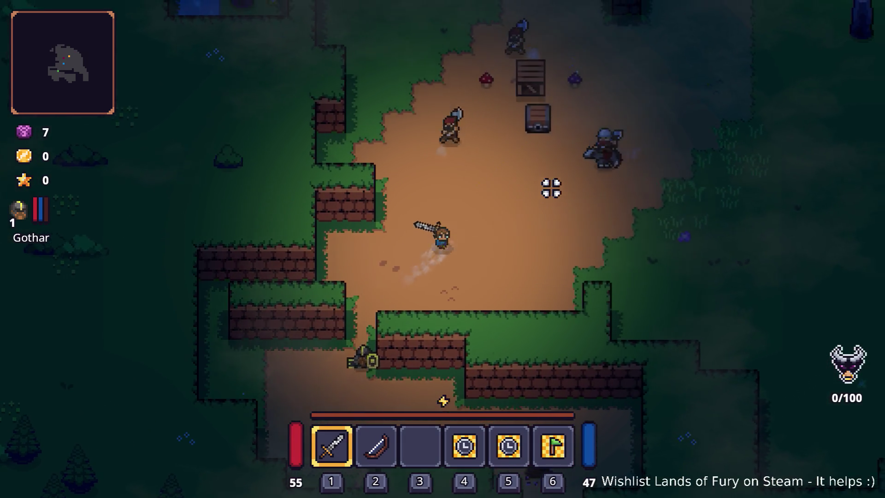
{"action": "key", "text": "w"}
{"action": "key", "text": "d"}
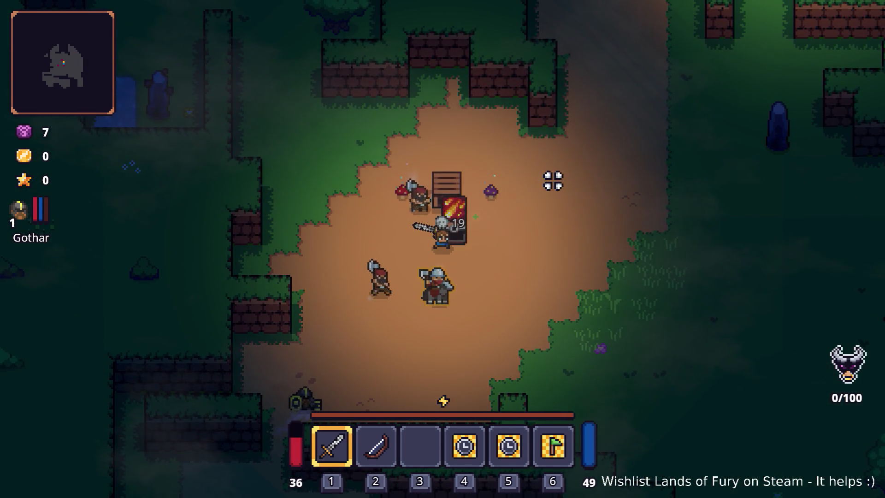
{"action": "key", "text": "d"}
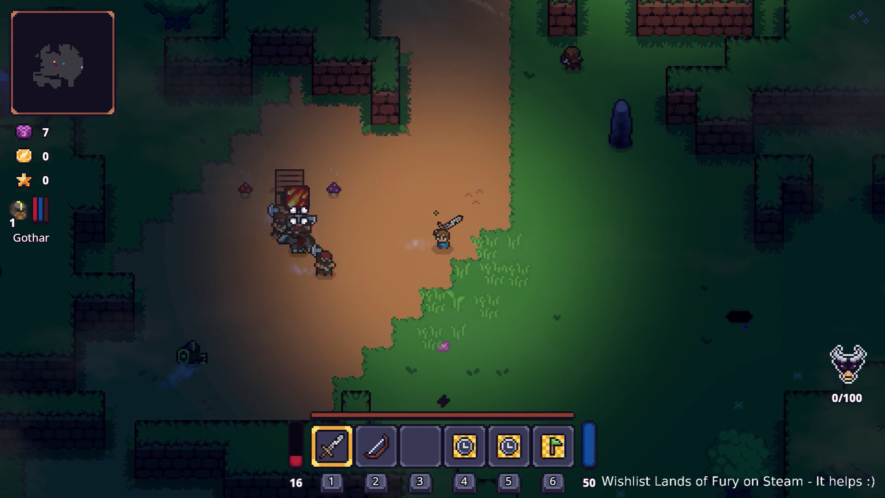
{"action": "key", "text": "a"}
{"action": "key", "text": "w"}
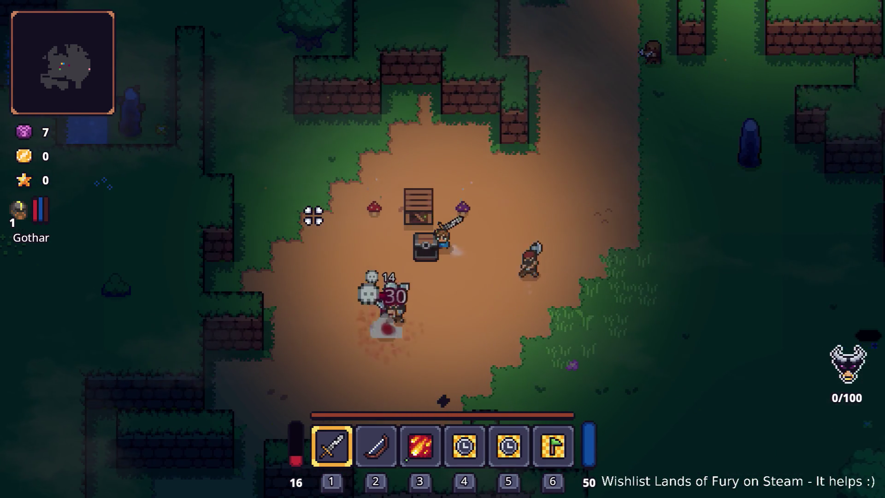
{"action": "left_click", "coordinate": [314, 210]}
{"action": "key", "text": "a"}
{"action": "left_click", "coordinate": [435, 222]}
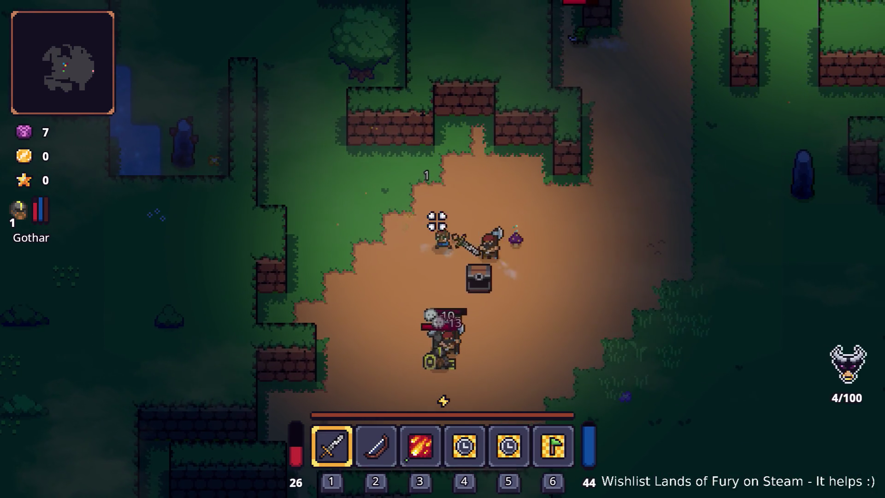
{"action": "key", "text": "s"}
{"action": "left_click", "coordinate": [458, 235]}
{"action": "key", "text": "d"}
{"action": "left_click", "coordinate": [381, 197]}
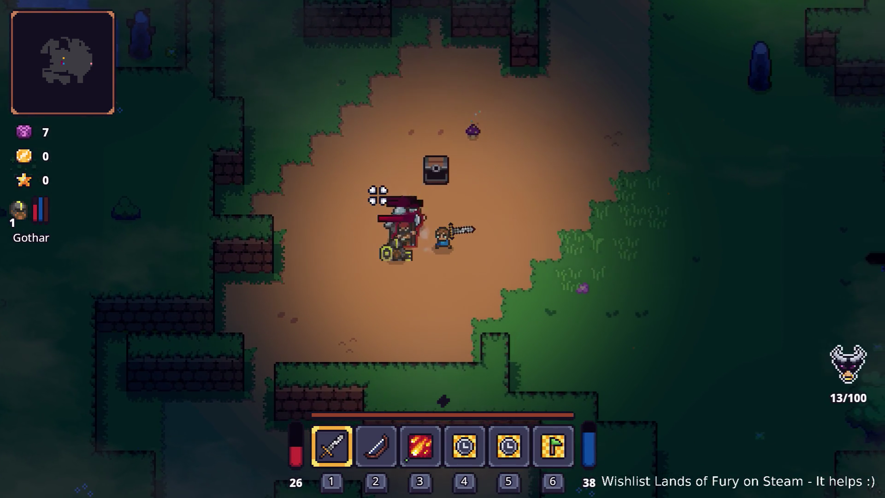
{"action": "key", "text": "w"}
{"action": "key", "text": "a"}
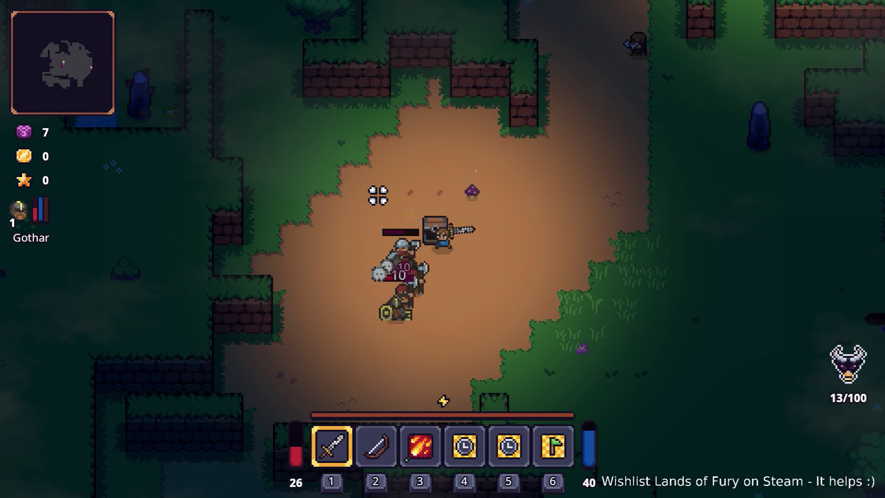
{"action": "key", "text": "s"}
{"action": "left_click", "coordinate": [378, 195]}
Step: Socket the fire rune into the sword, then switch to the bow and back
{"action": "key", "text": "d"}
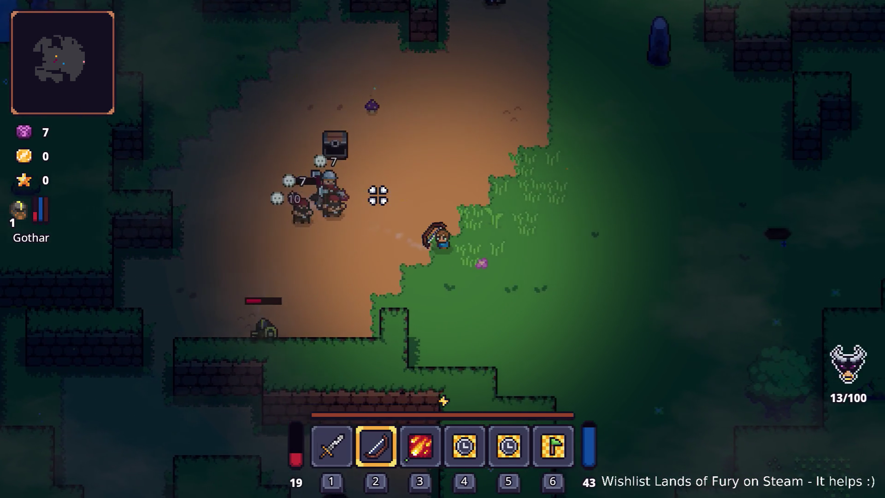
{"action": "key", "text": "i"}
{"action": "left_click", "coordinate": [333, 338]}
{"action": "left_click", "coordinate": [375, 259]}
{"action": "left_click", "coordinate": [378, 197]}
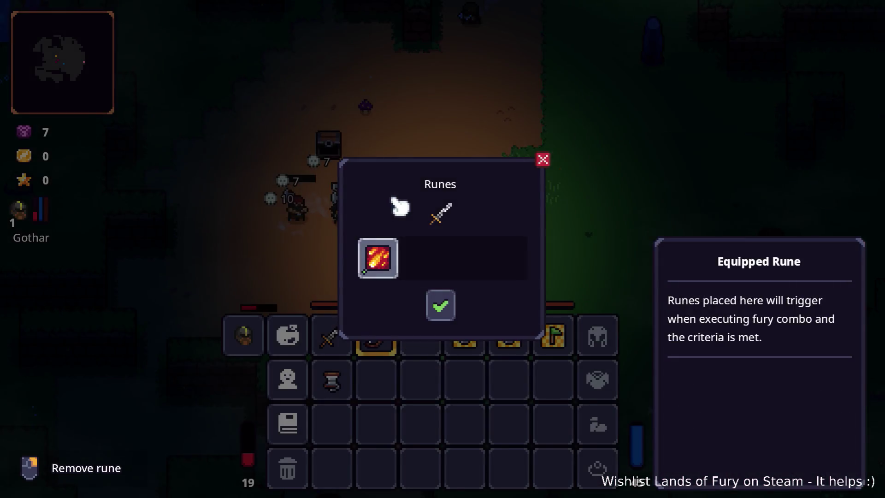
{"action": "key", "text": "Escape"}
{"action": "key", "text": "2"}
{"action": "key", "text": "i"}
{"action": "key", "text": "1"}
Step: Keep fighting the enemies near the chest while collecting gold
{"action": "key", "text": "d"}
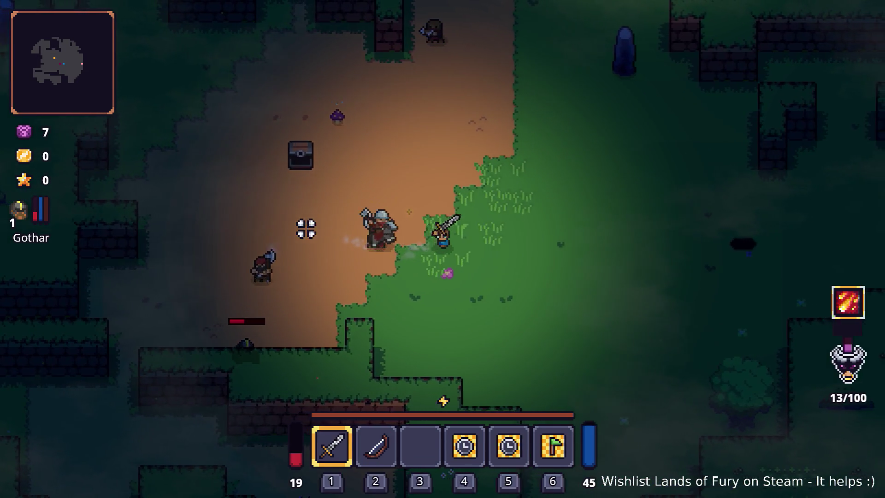
{"action": "key", "text": "a"}
{"action": "key", "text": "d"}
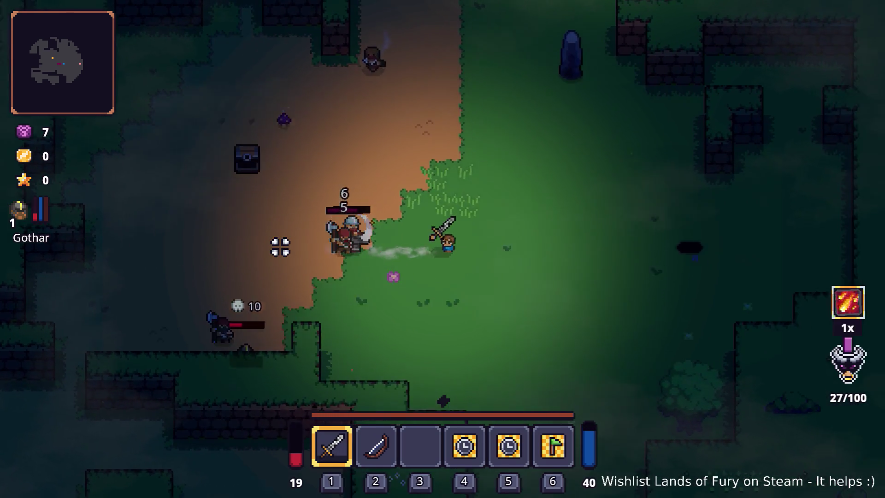
{"action": "key", "text": "w"}
{"action": "key", "text": "a"}
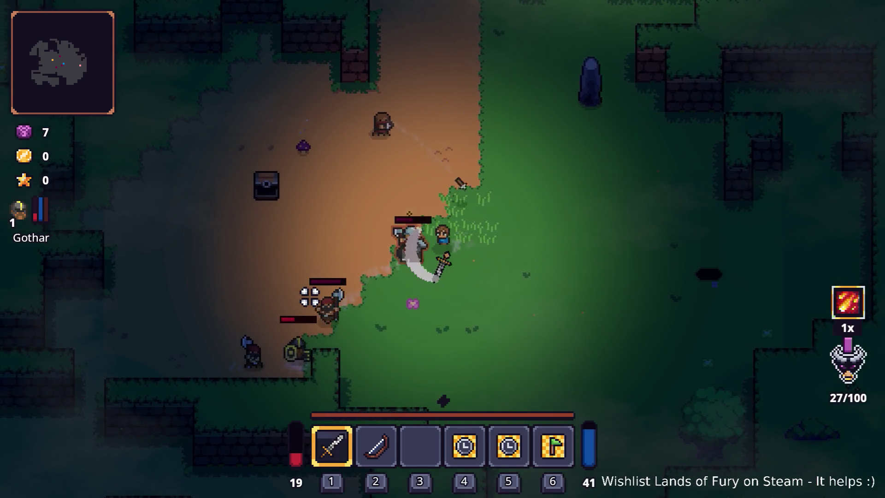
{"action": "key", "text": "d"}
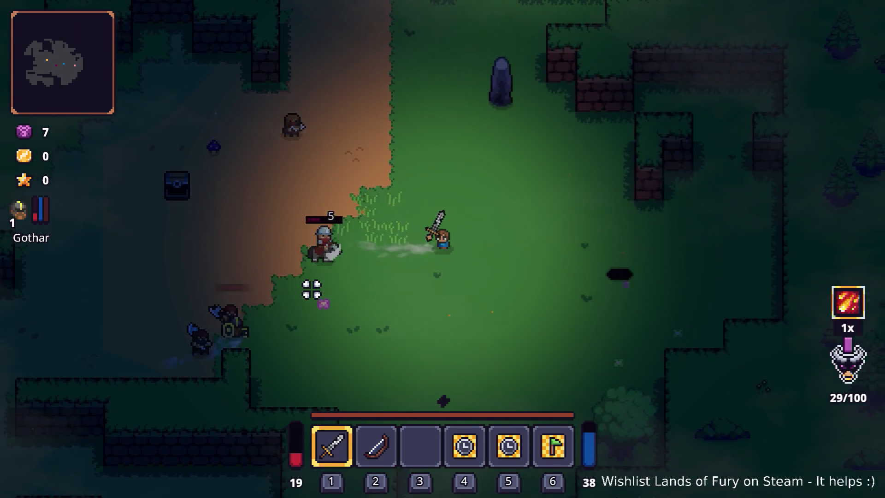
{"action": "key", "text": "a"}
{"action": "key", "text": "s"}
{"action": "key", "text": "d"}
{"action": "key", "text": "s"}
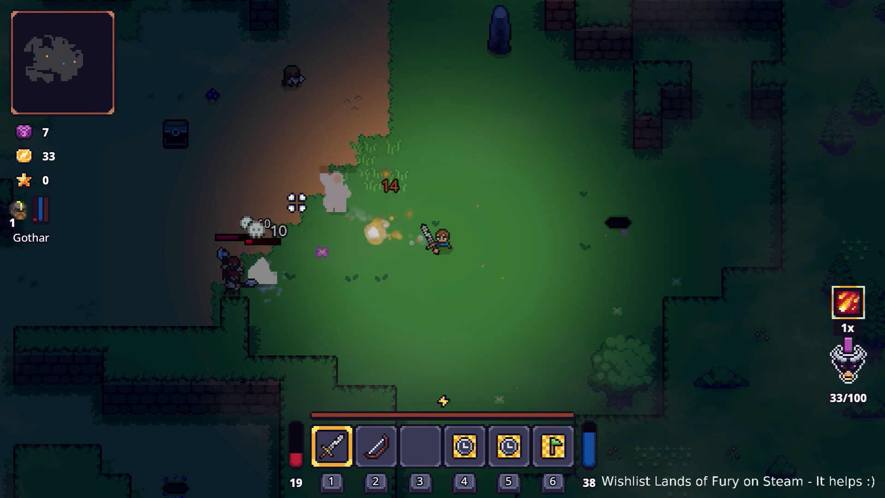
{"action": "key", "text": "w"}
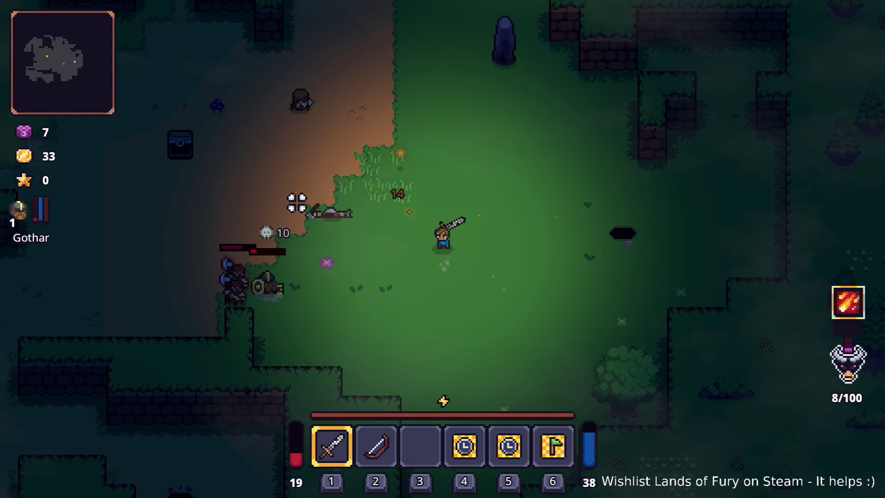
{"action": "key", "text": "a"}
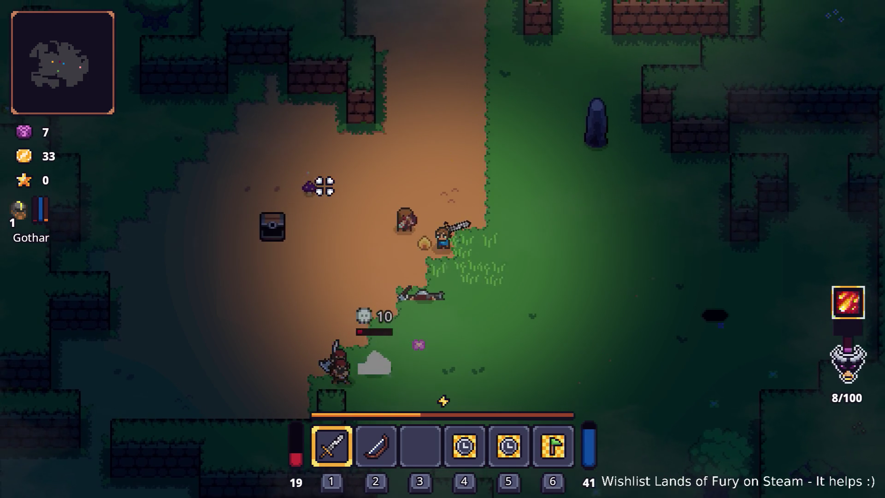
{"action": "key", "text": "w"}
{"action": "key", "text": "a"}
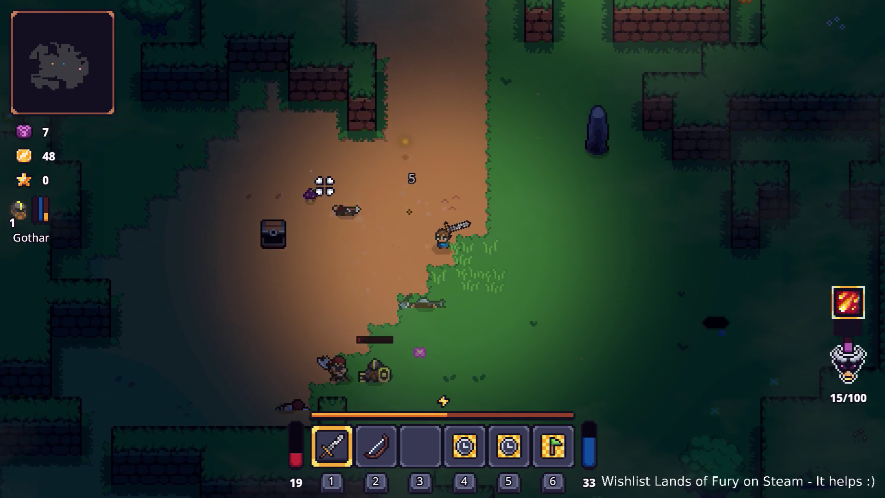
{"action": "key", "text": "a"}
{"action": "key", "text": "s"}
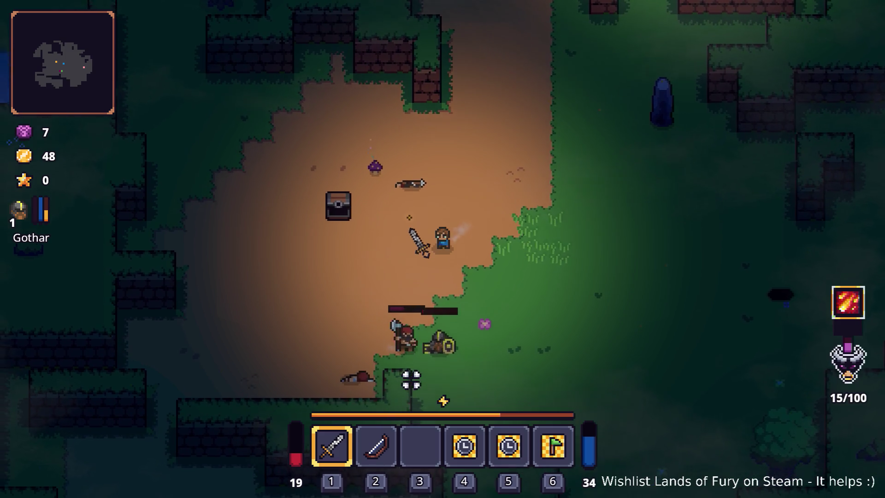
{"action": "key", "text": "s"}
{"action": "key", "text": "a"}
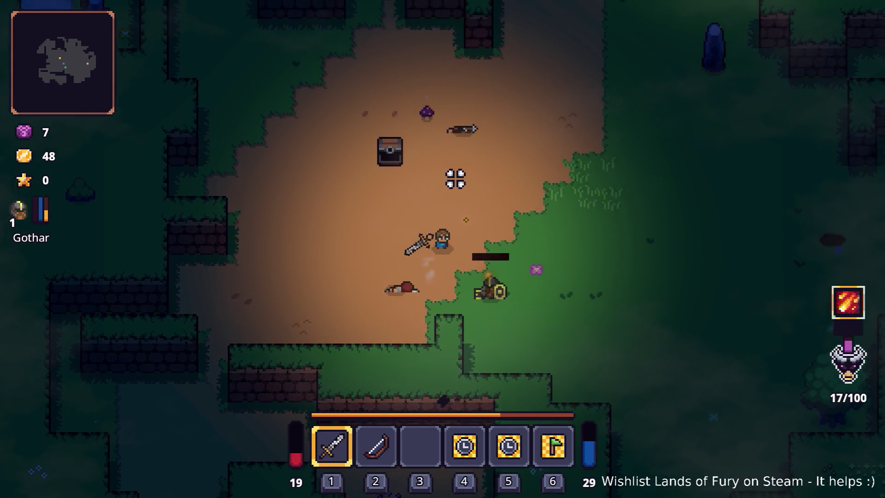
Step: Walk up out of the clearing past the campfire, smashing the crate
{"action": "key", "text": "w"}
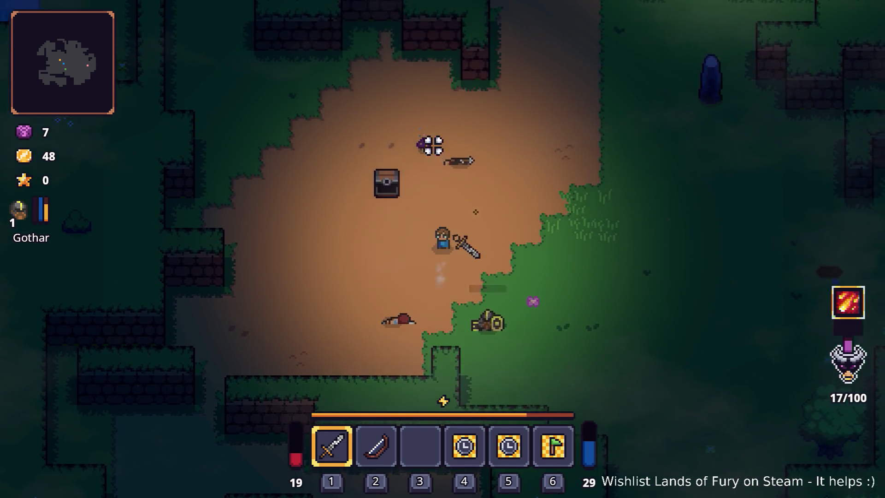
{"action": "key", "text": "d"}
{"action": "key", "text": "d"}
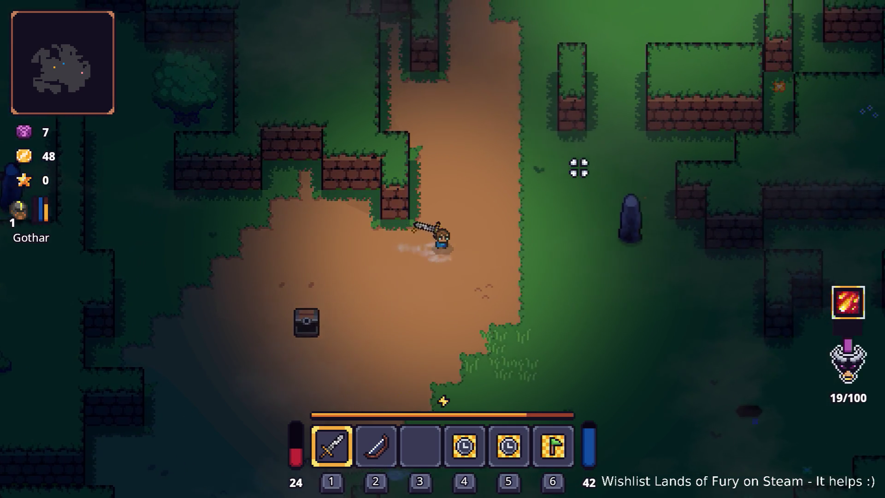
{"action": "key", "text": "w"}
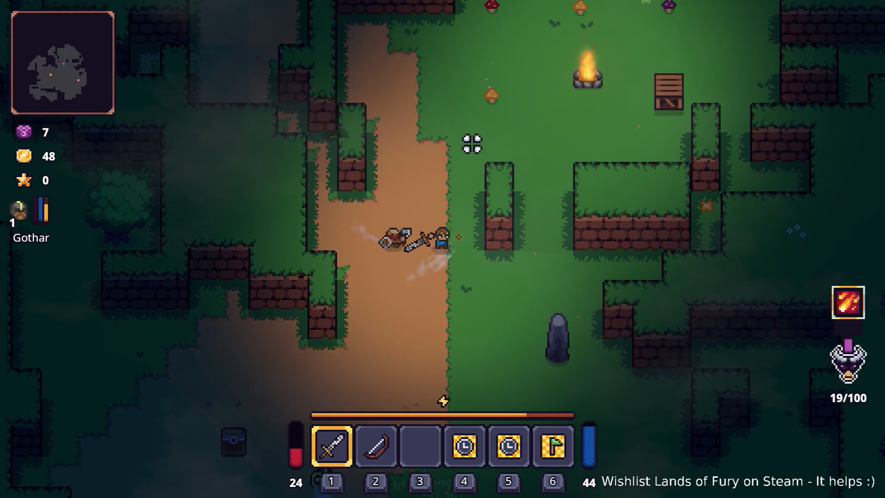
{"action": "key", "text": "w"}
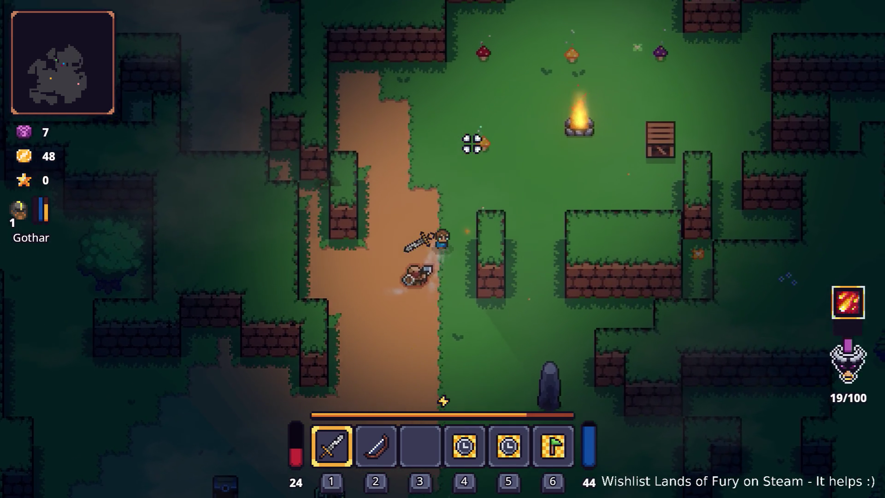
{"action": "key", "text": "d"}
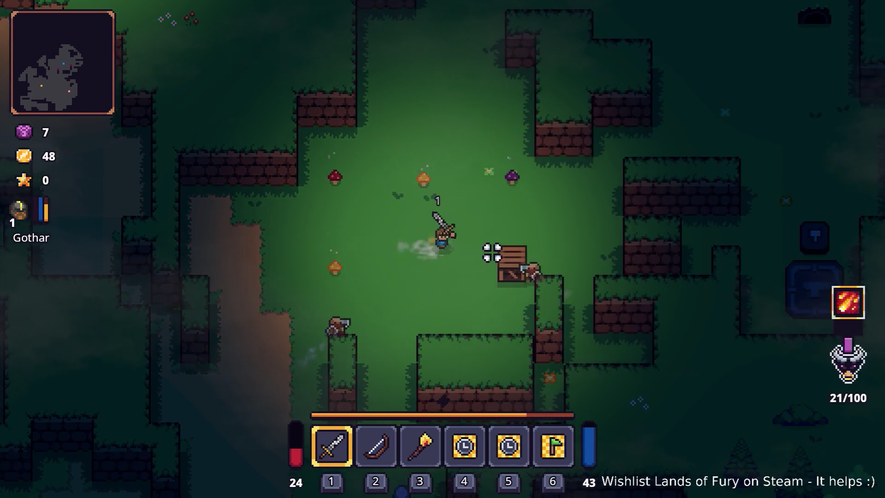
{"action": "key", "text": "d"}
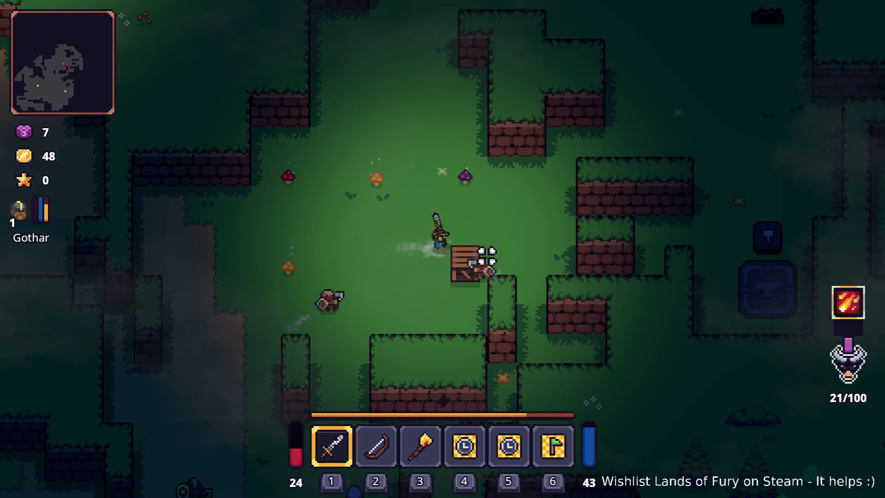
{"action": "key", "text": "w"}
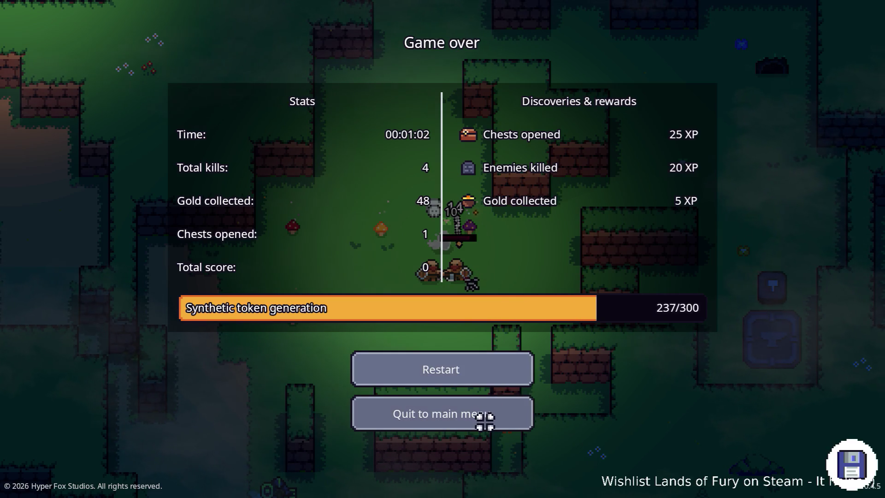
Step: Quit to the main menu, start a new run with the first profile, walk up-left and pause
{"action": "left_click", "coordinate": [489, 418]}
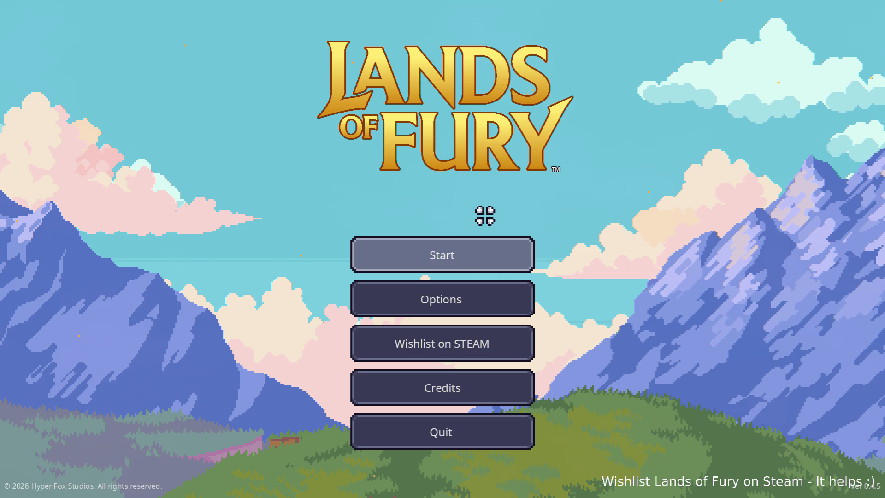
{"action": "left_click", "coordinate": [476, 249]}
{"action": "left_click", "coordinate": [452, 247]}
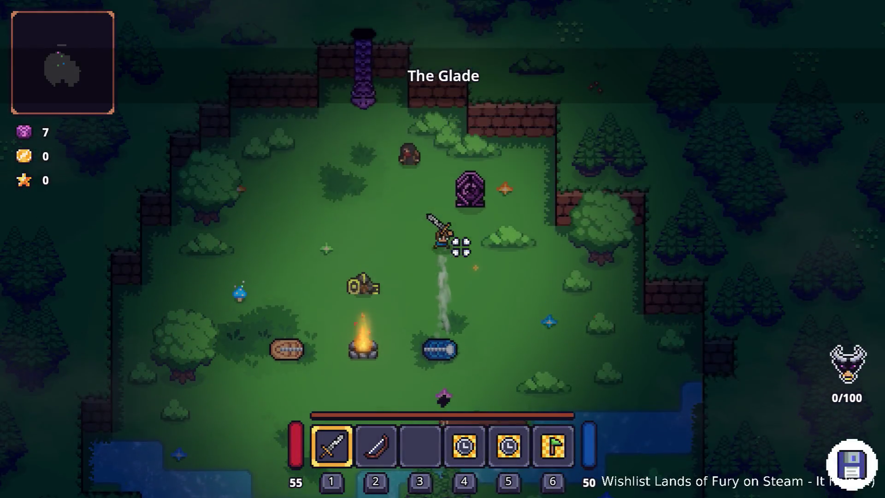
{"action": "key", "text": "w"}
{"action": "key", "text": "a"}
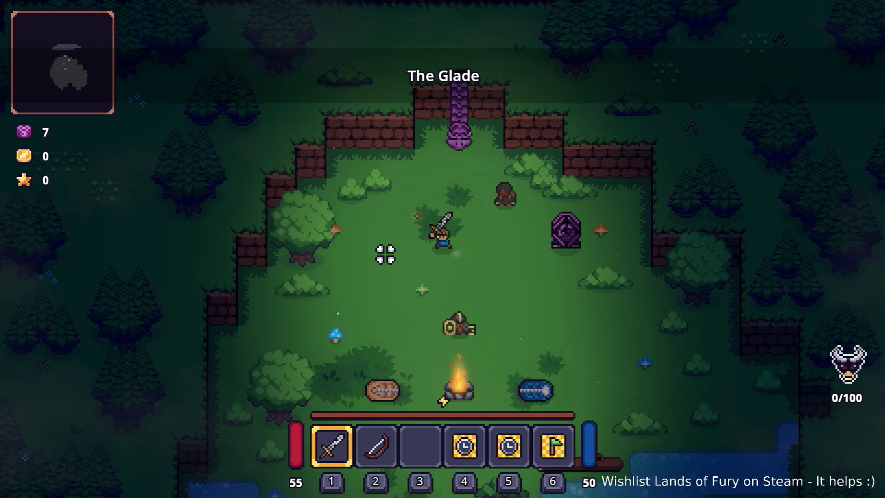
{"action": "key", "text": "Escape"}
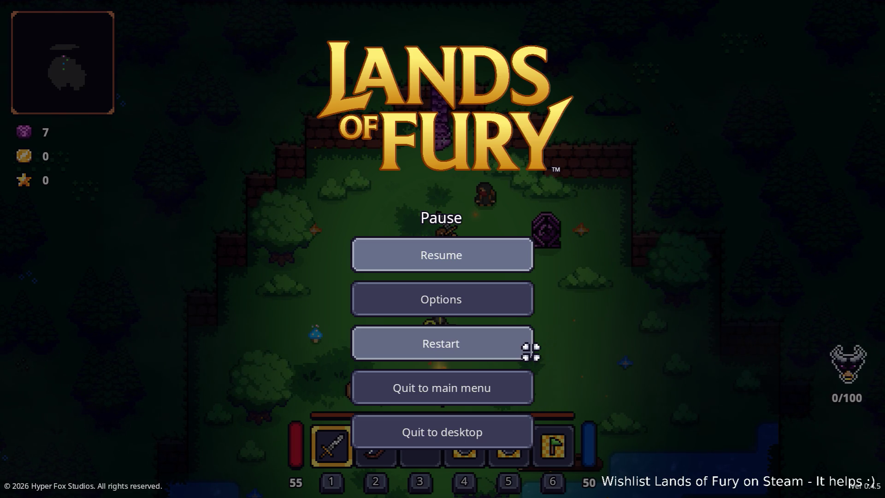
Step: Resume the game and respawn Ana with the recalled companion spawn command
{"action": "left_click", "coordinate": [446, 242]}
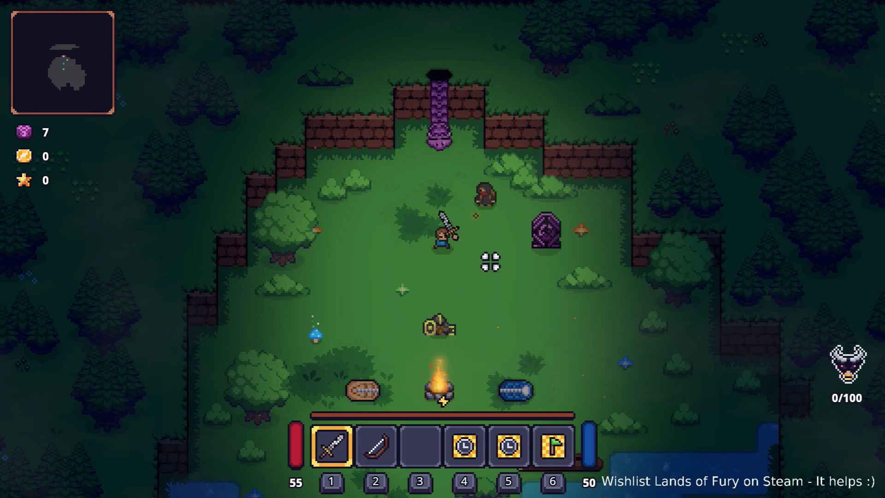
{"action": "key", "text": "grave"}
{"action": "key", "text": "Up"}
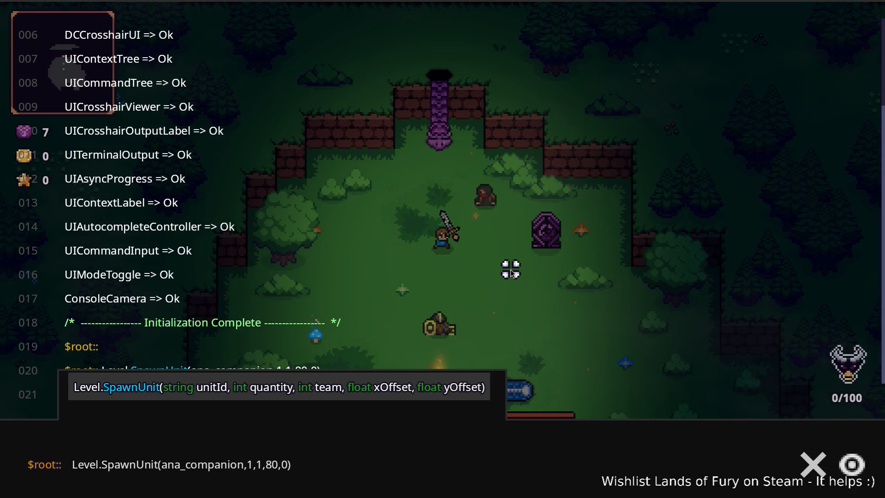
{"action": "key", "text": "Return"}
{"action": "key", "text": "grave"}
{"action": "key", "text": "s"}
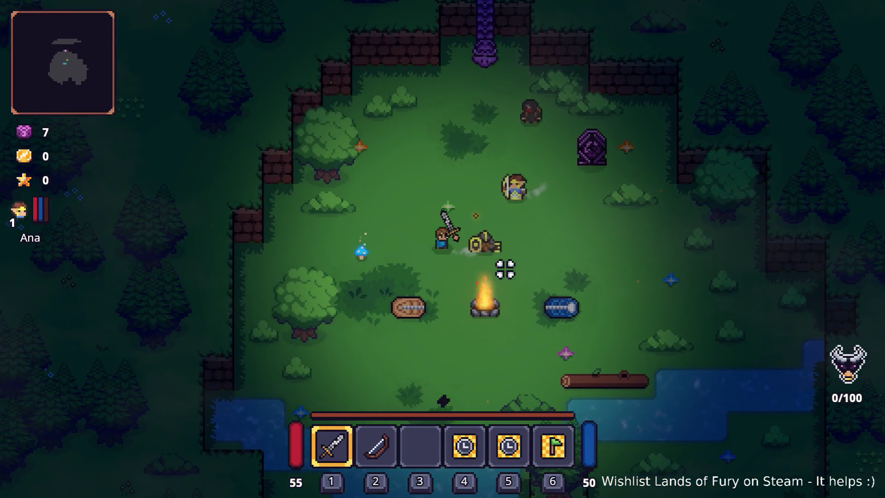
Step: Edit the recalled zombie command to Level.SpawnUnit(zombie,5,2,80,0) and run it
{"action": "key", "text": "grave"}
{"action": "key", "text": "Up"}
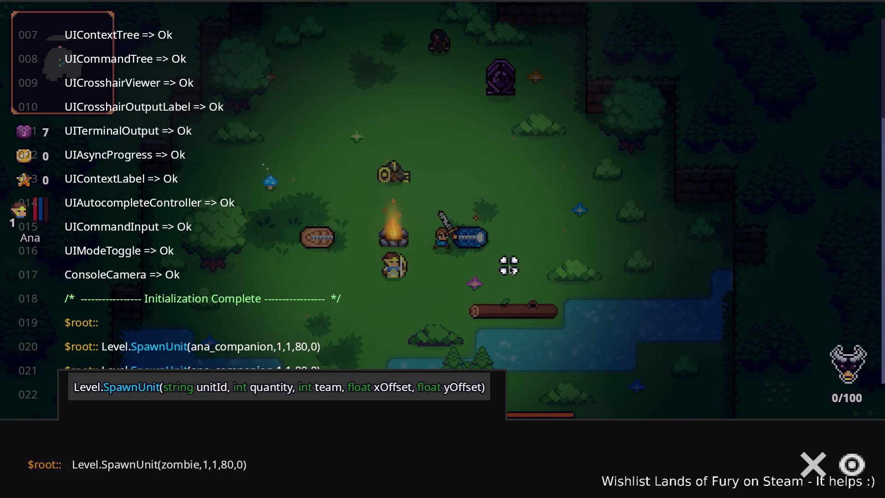
{"action": "key", "text": "Right"}
{"action": "key", "text": "Right"}
{"action": "key", "text": "BackSpace"}
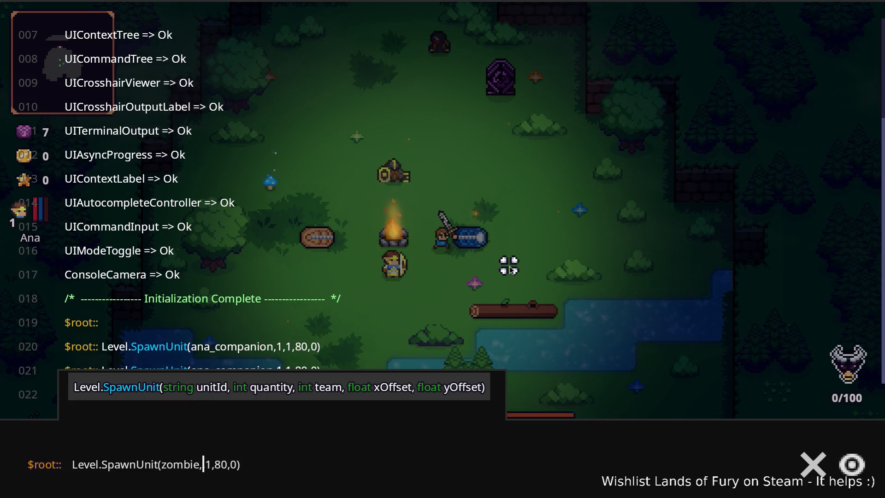
{"action": "type", "text": "5,"}
{"action": "key", "text": "Right"}
{"action": "key", "text": "Delete"}
{"action": "type", "text": "2"}
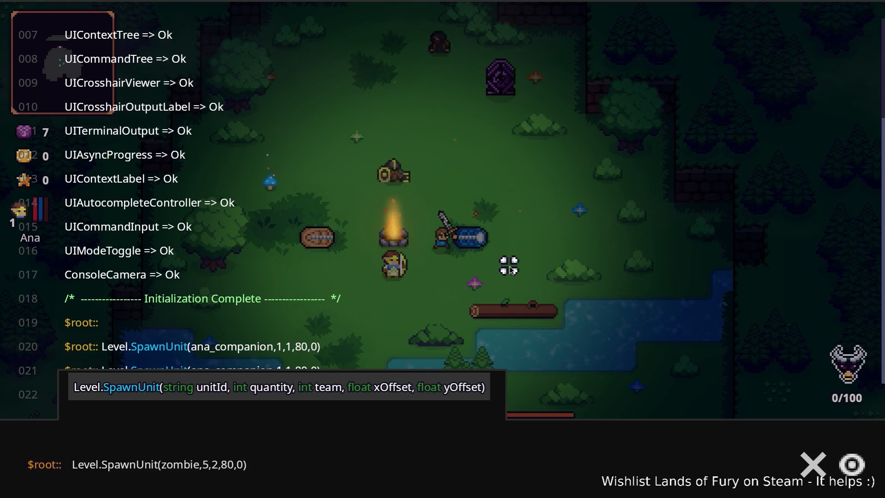
{"action": "key", "text": "Return"}
{"action": "key", "text": "Escape"}
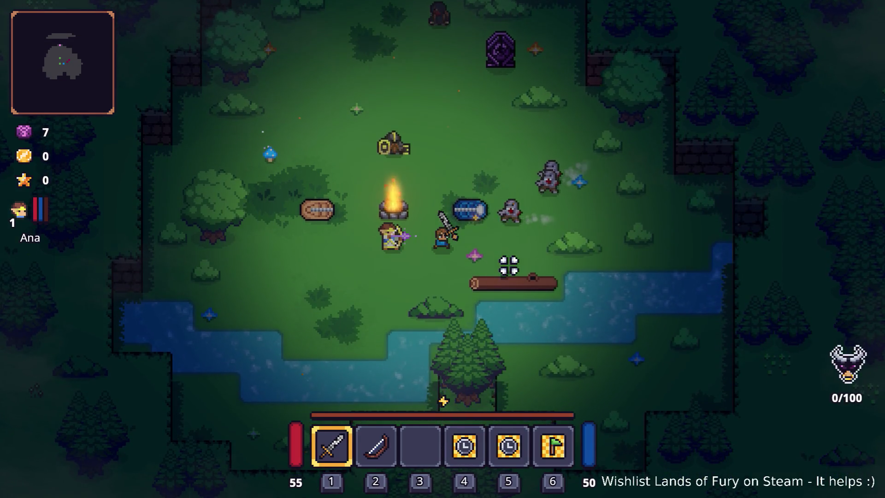
Step: Kite the zombies around the clearing with WASD, dashing away once, while watching the companion
{"action": "key", "text": "a"}
{"action": "key", "text": "s"}
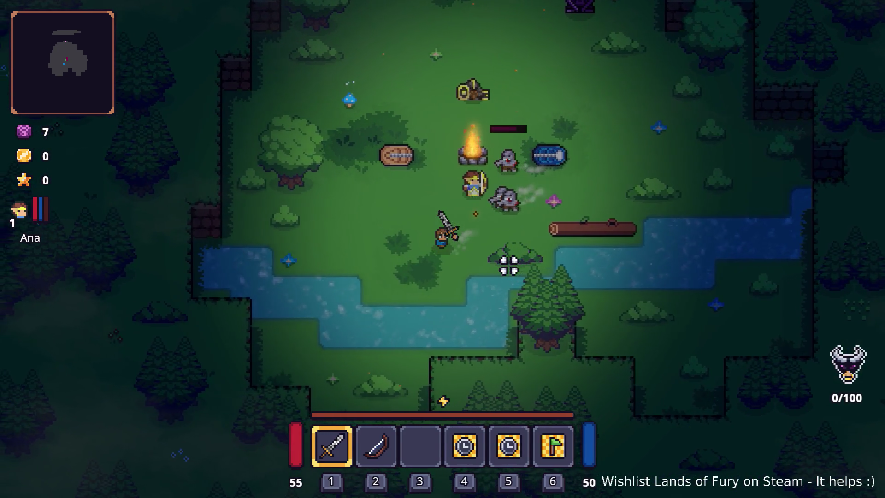
{"action": "key", "text": "a"}
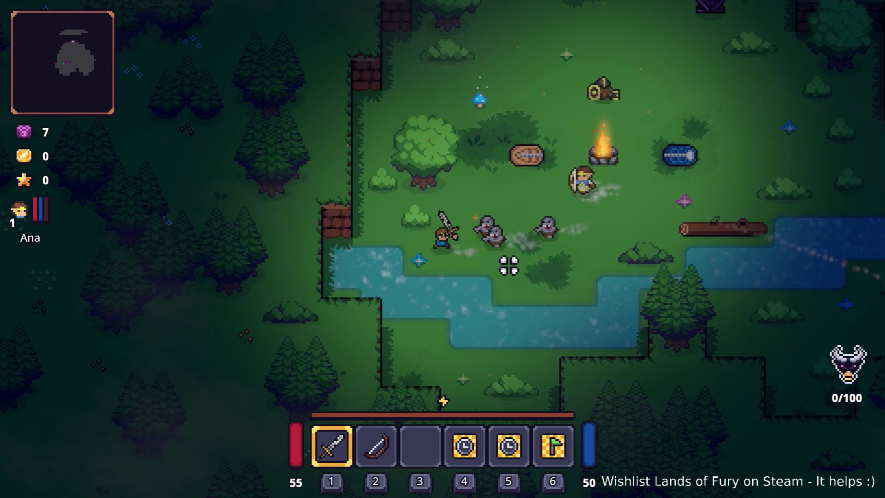
{"action": "key", "text": "w"}
{"action": "key", "text": "d"}
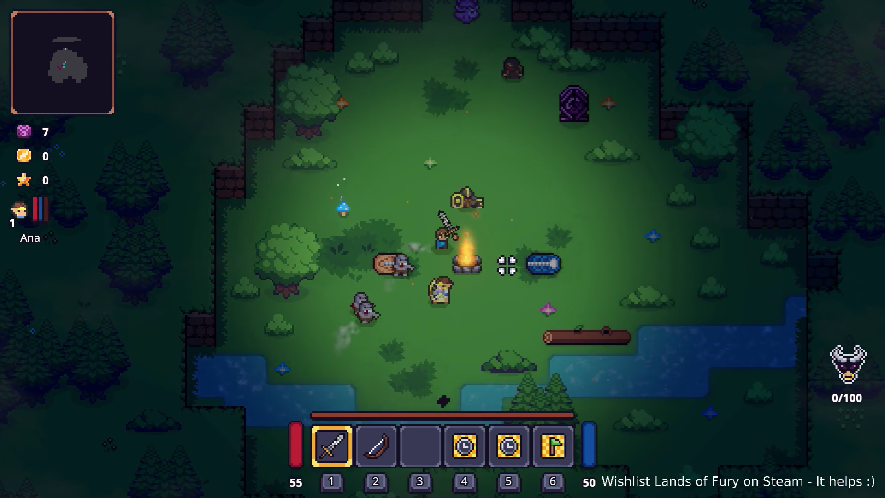
{"action": "key", "text": "d"}
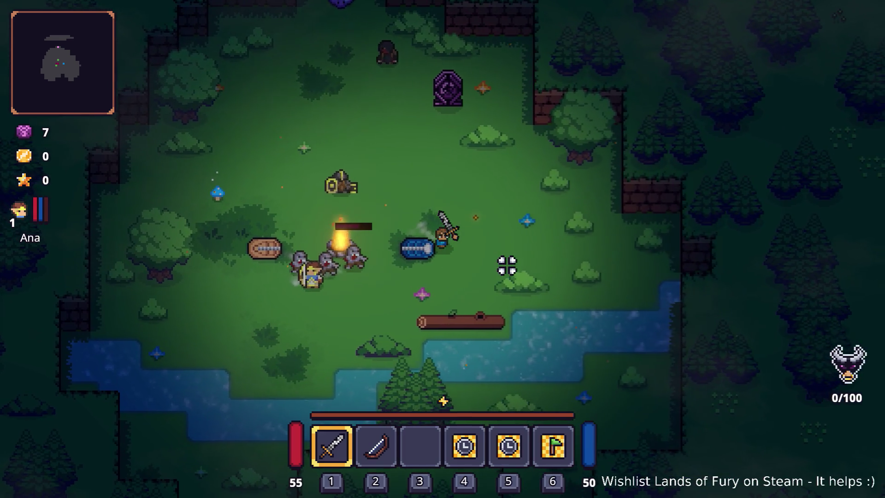
{"action": "key", "text": "d"}
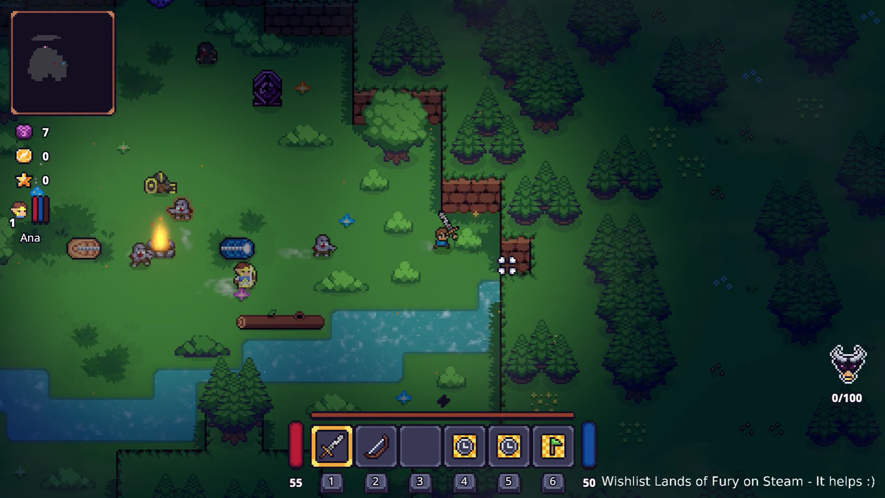
{"action": "key", "text": "a"}
{"action": "key", "text": "w"}
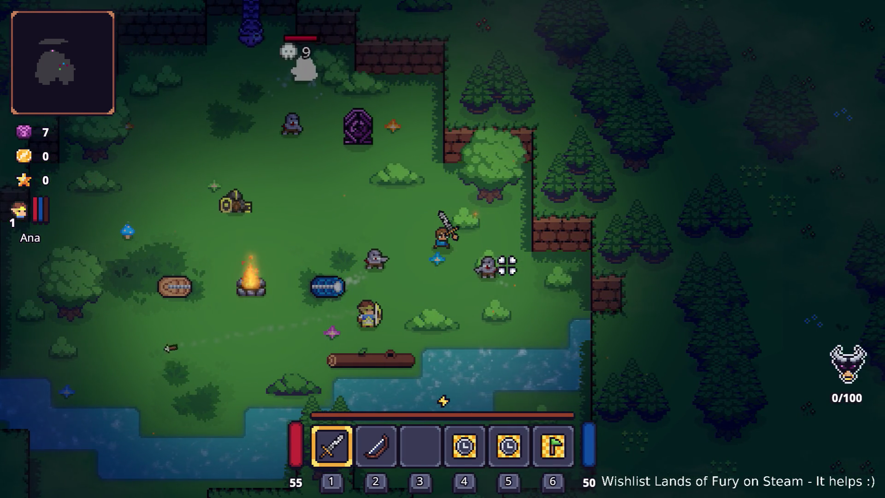
{"action": "key", "text": "a"}
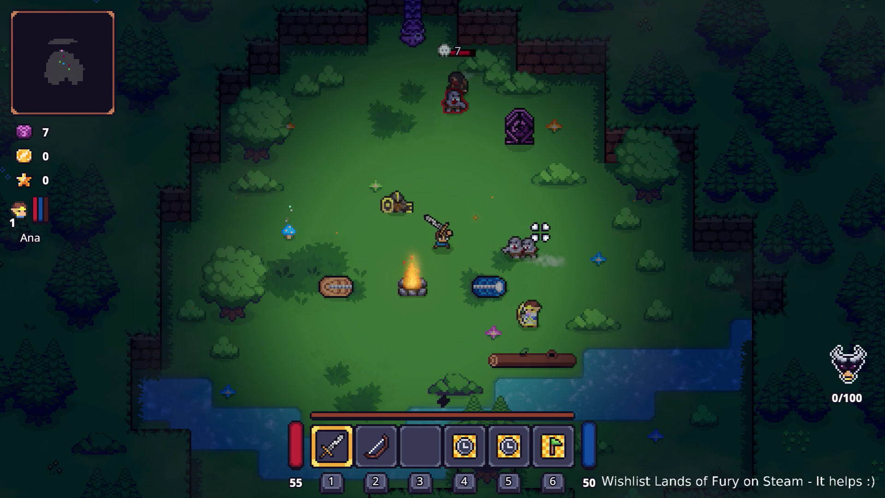
{"action": "key", "text": "s"}
{"action": "key", "text": "d"}
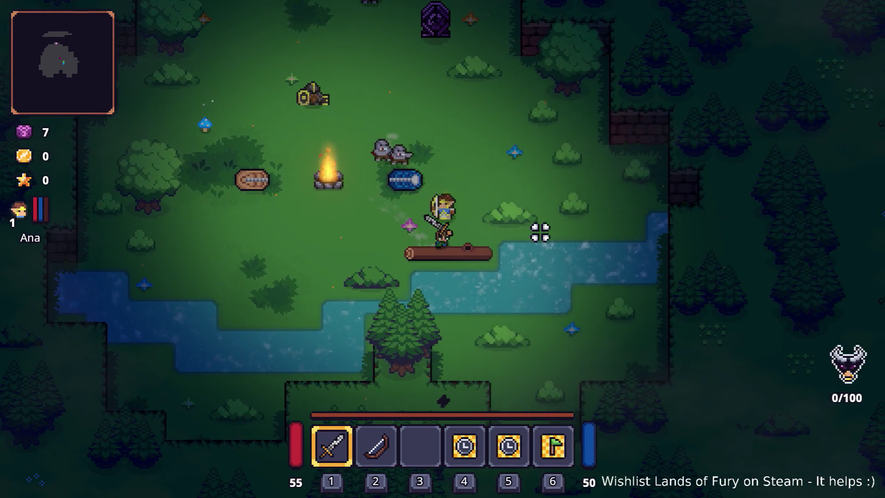
{"action": "key", "text": "a"}
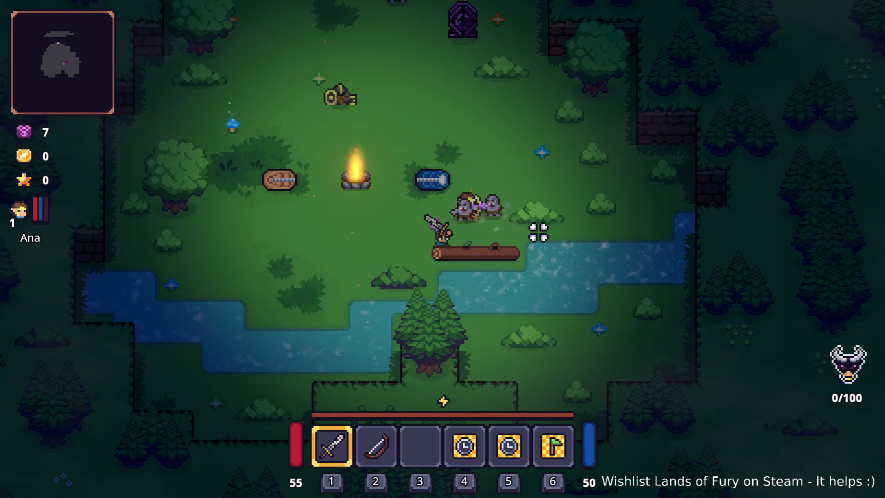
{"action": "key", "text": "a"}
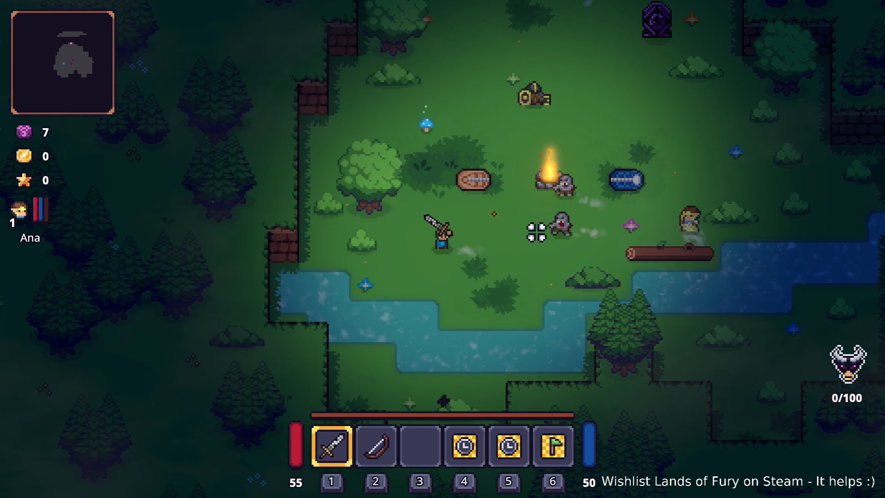
{"action": "key", "text": "w"}
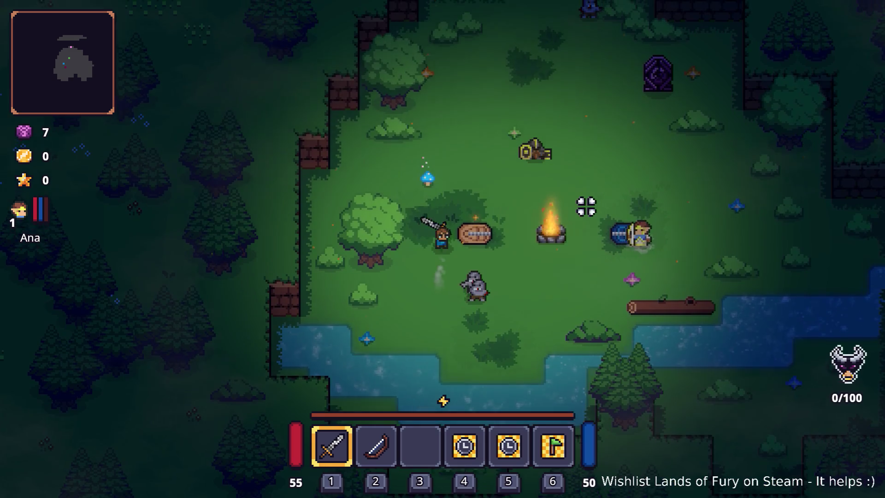
{"action": "key", "text": "d"}
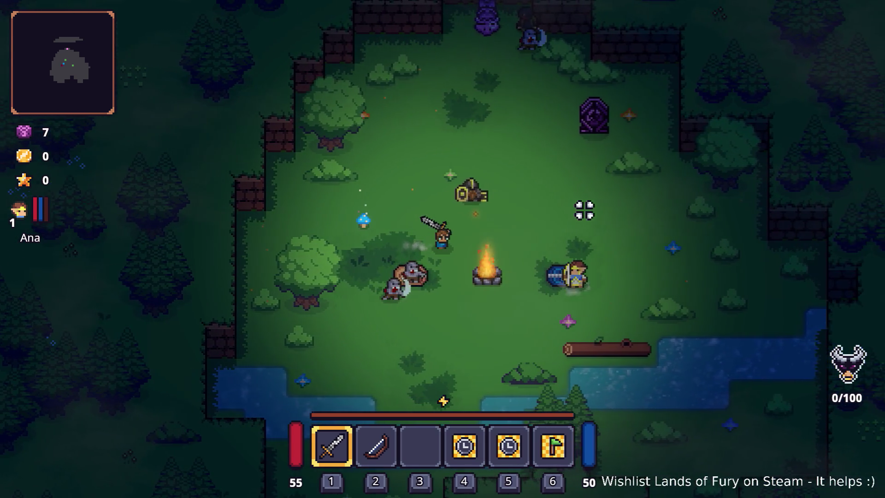
{"action": "key", "text": "w"}
{"action": "key", "text": "d"}
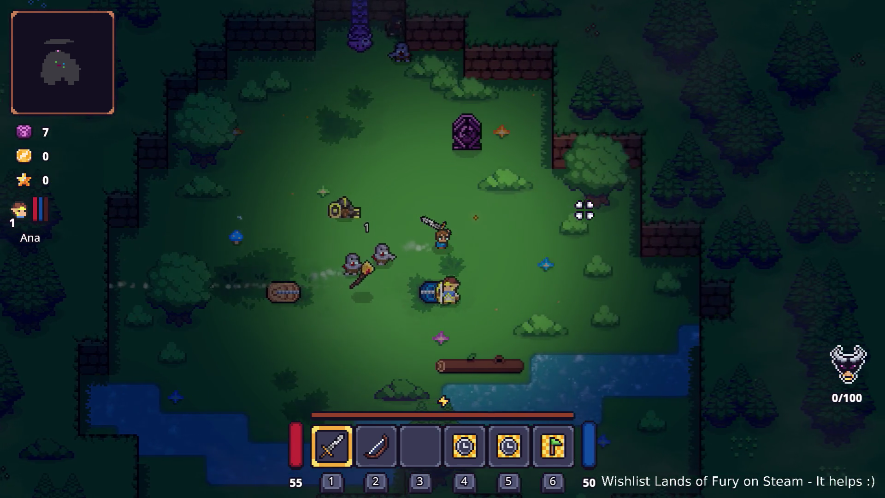
{"action": "key", "text": "s"}
{"action": "key", "text": "a"}
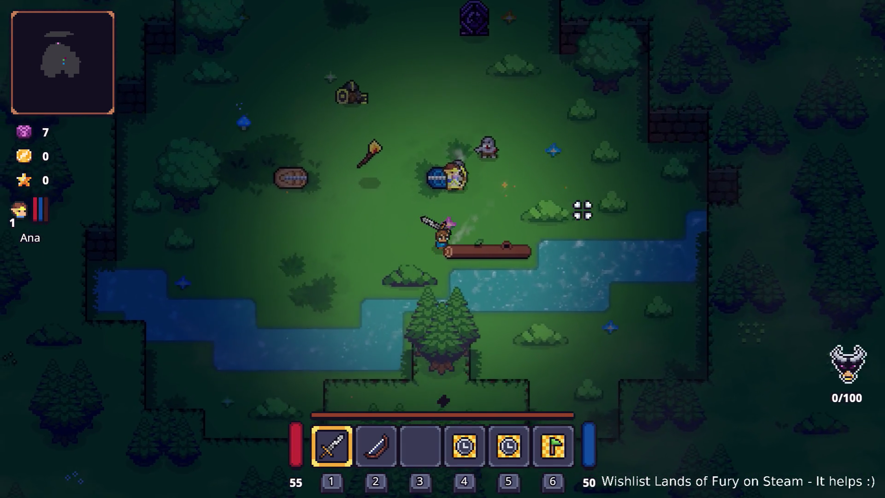
{"action": "key", "text": "a"}
{"action": "key", "text": "space"}
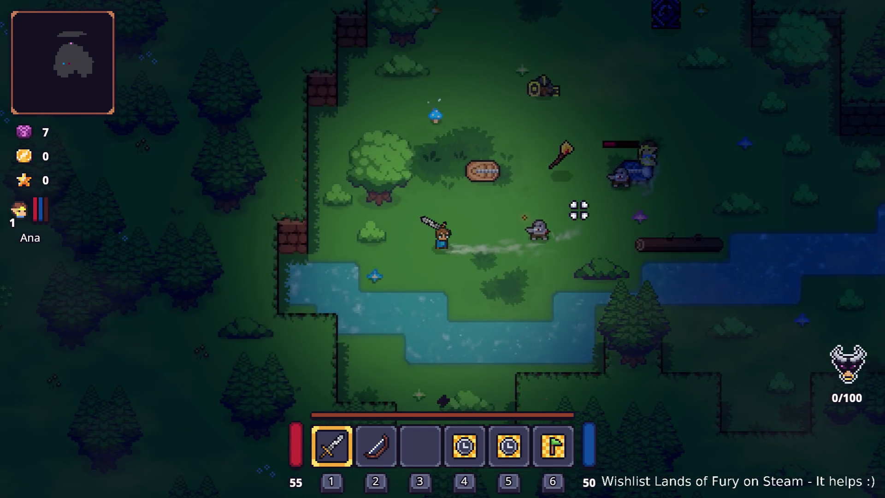
{"action": "key", "text": "a"}
{"action": "key", "text": "d"}
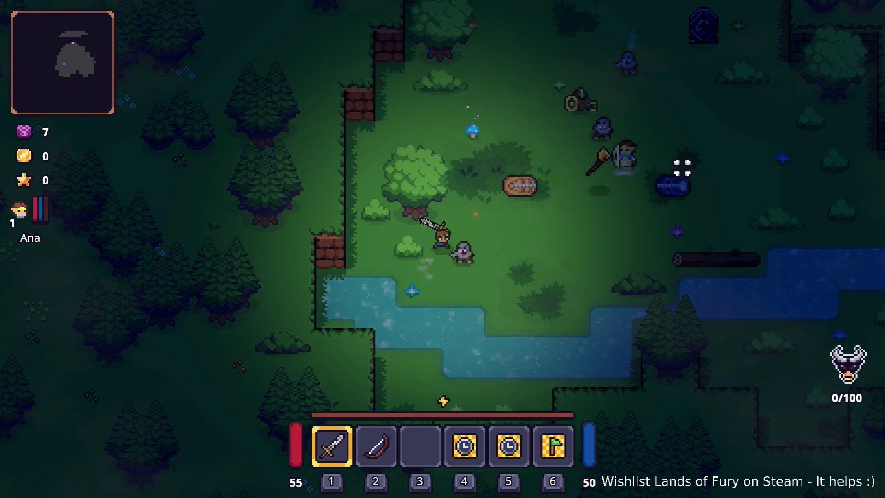
{"action": "key", "text": "w"}
{"action": "key", "text": "d"}
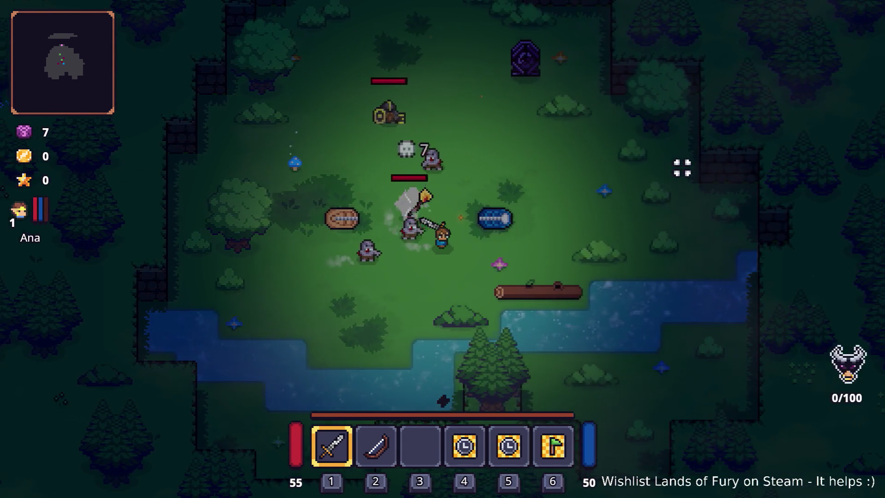
{"action": "key", "text": "d"}
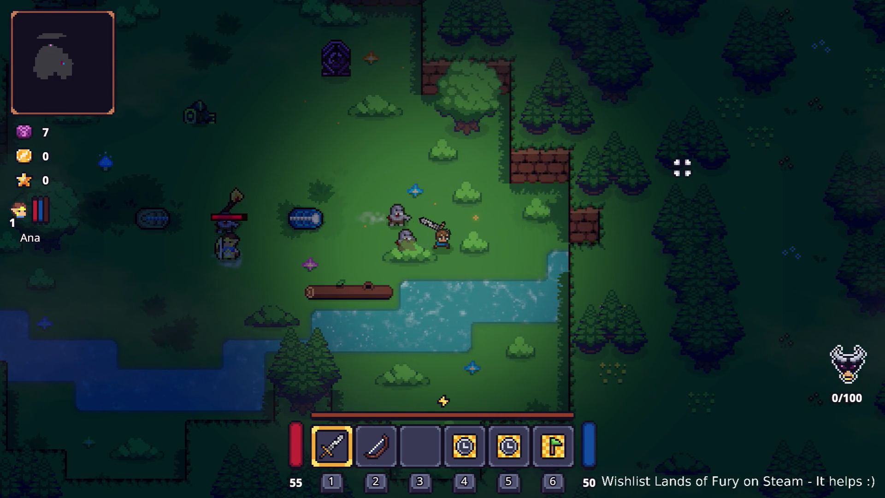
{"action": "key", "text": "a"}
{"action": "key", "text": "w"}
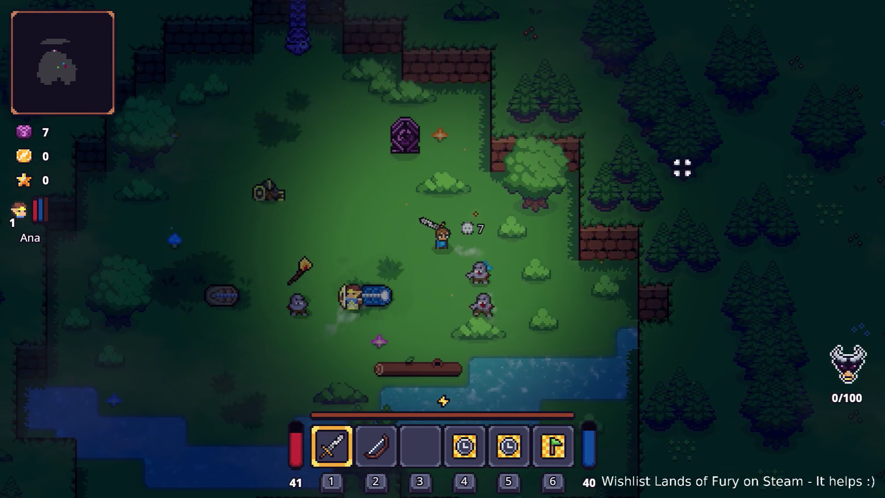
{"action": "key", "text": "a"}
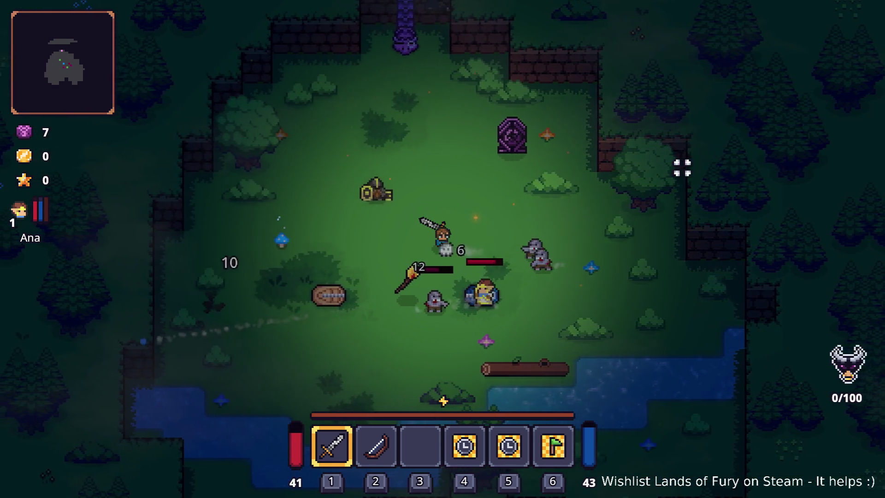
{"action": "key", "text": "a"}
{"action": "key", "text": "s"}
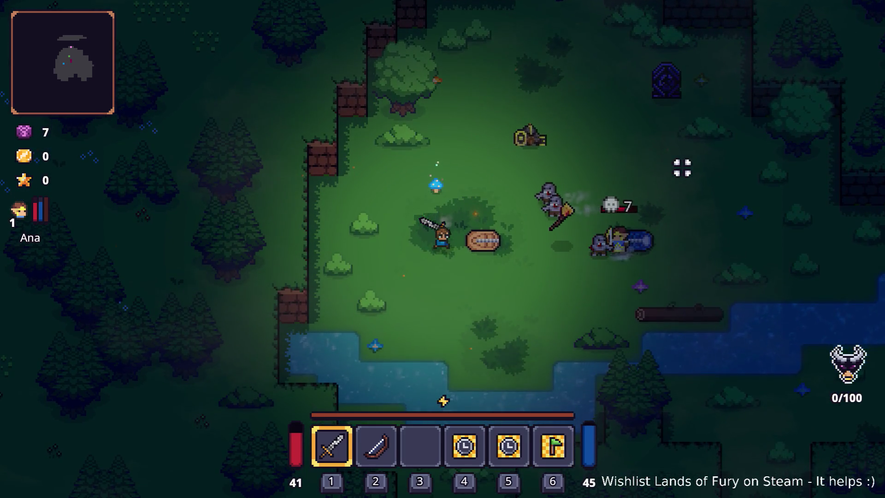
{"action": "key", "text": "s"}
{"action": "key", "text": "d"}
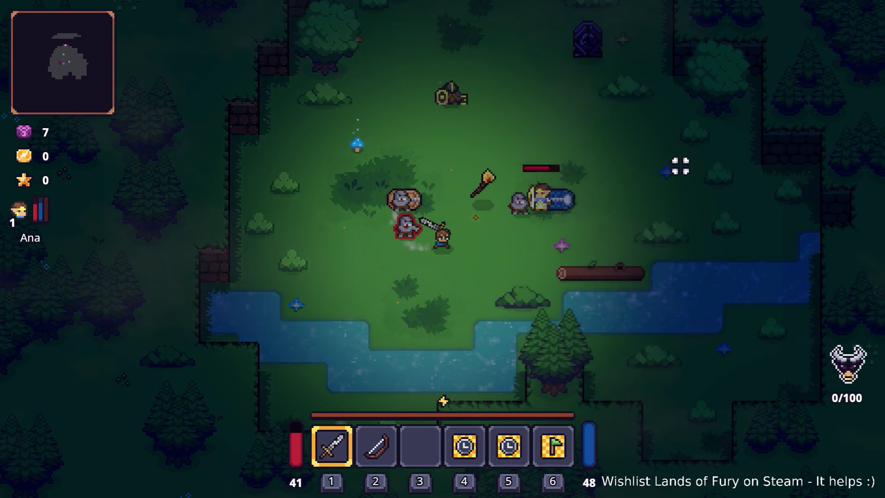
{"action": "key", "text": "d"}
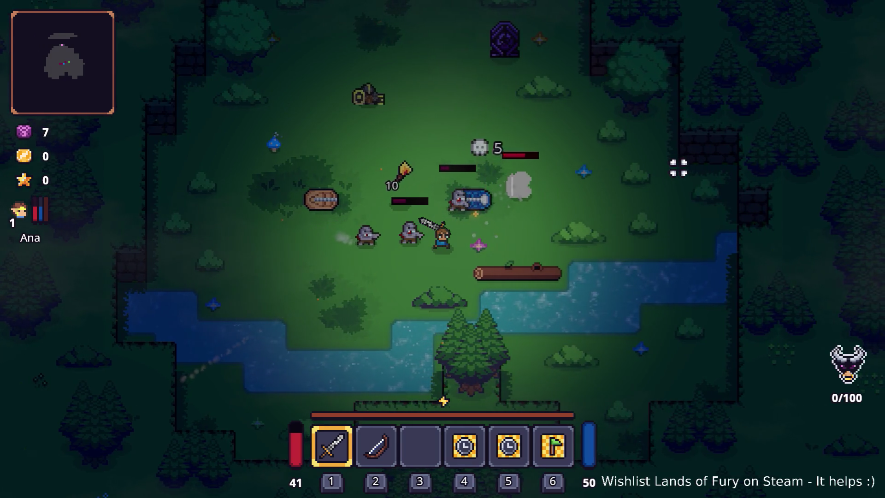
{"action": "key", "text": "d"}
{"action": "key", "text": "d"}
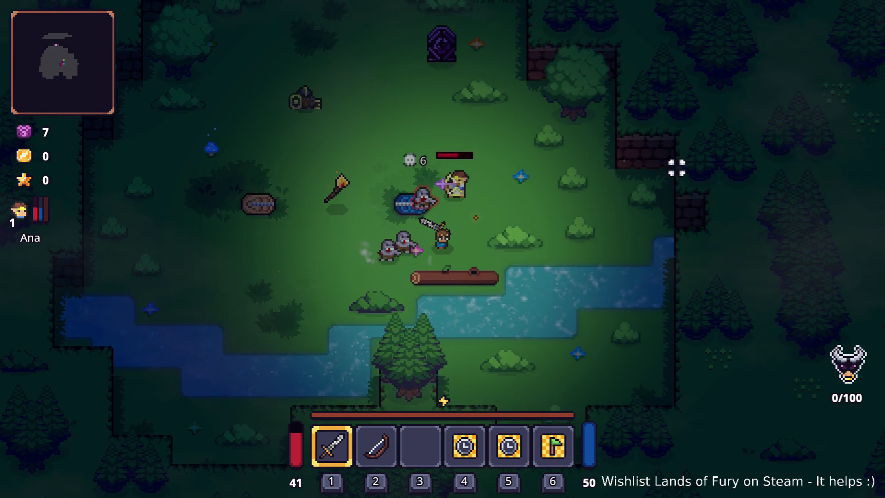
Step: Close in on a zombie, strike it with the sword for kill 2/100, and open the developer console
{"action": "key", "text": "w"}
{"action": "key", "text": "a"}
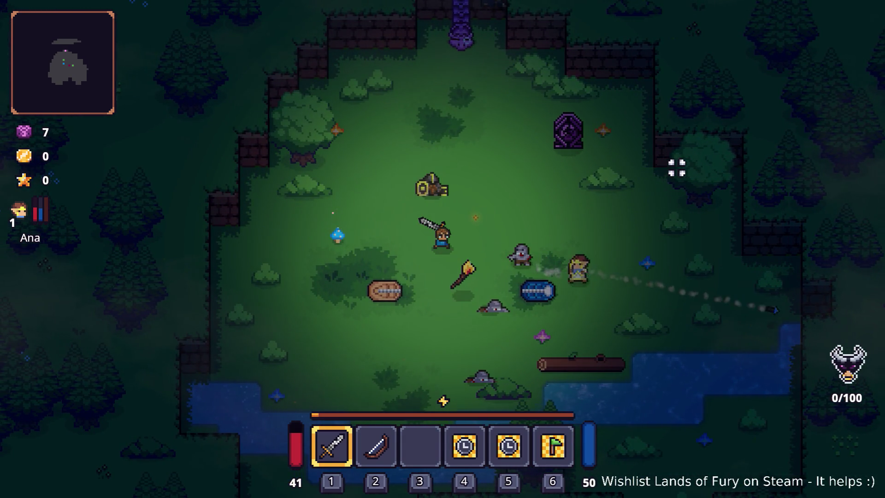
{"action": "key", "text": "a"}
{"action": "key", "text": "s"}
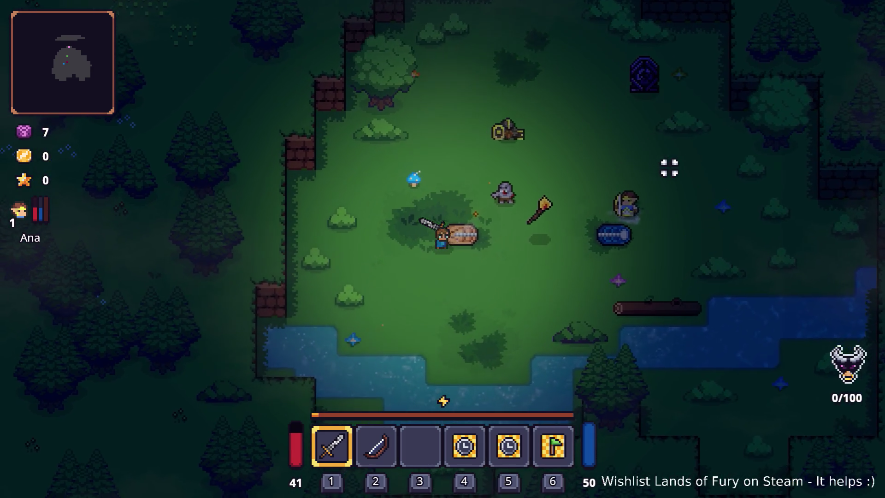
{"action": "key", "text": "a"}
{"action": "key", "text": "s"}
{"action": "left_click", "coordinate": [665, 166]}
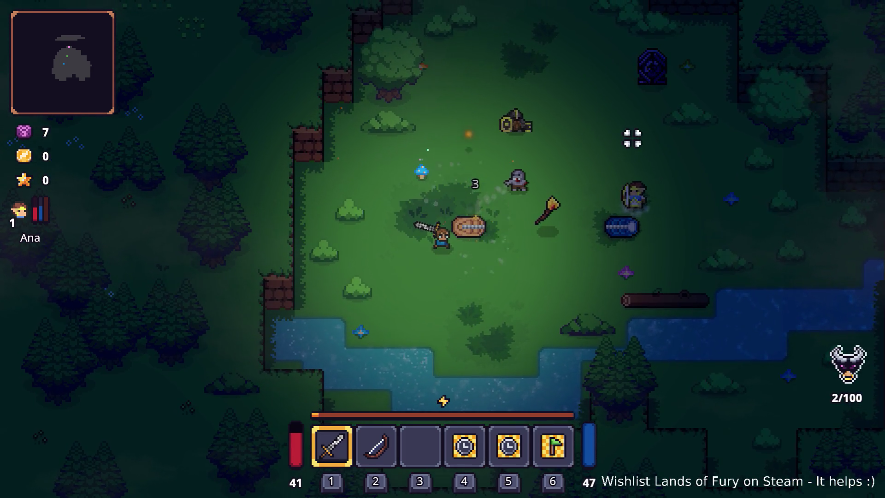
{"action": "key", "text": "grave"}
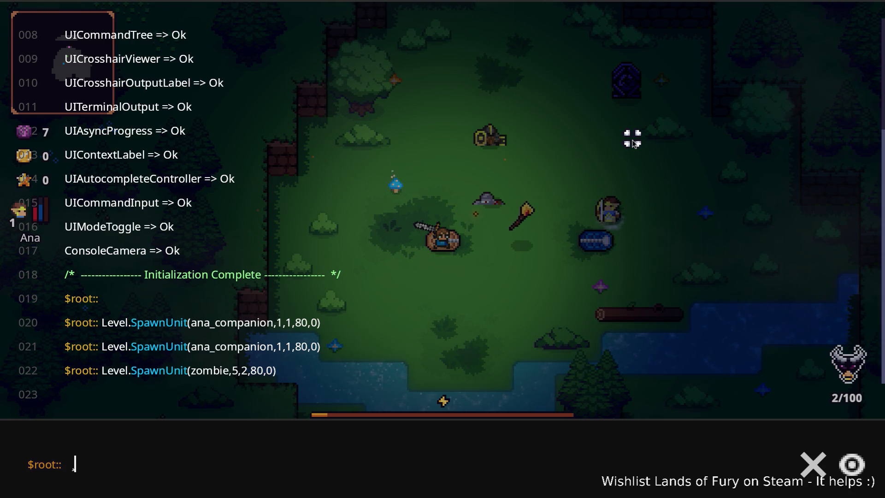
Step: Rerun Level.SpawnUnit(zombie,5,2,80,0) from console history to spawn five zombies, then close the console
{"action": "key", "text": "Up"}
{"action": "key", "text": "Return"}
{"action": "key", "text": "grave"}
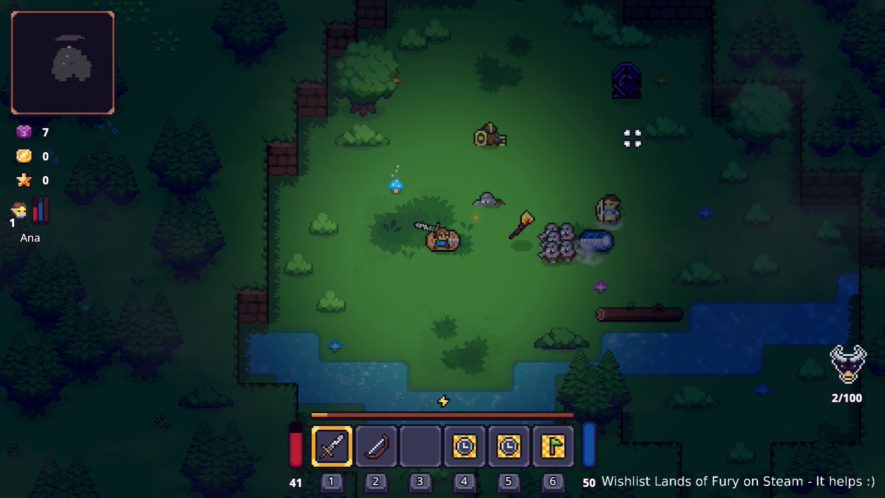
Step: Kite the new zombie pack around the clearing with WASD as health drops to 27
{"action": "key", "text": "w"}
{"action": "key", "text": "d"}
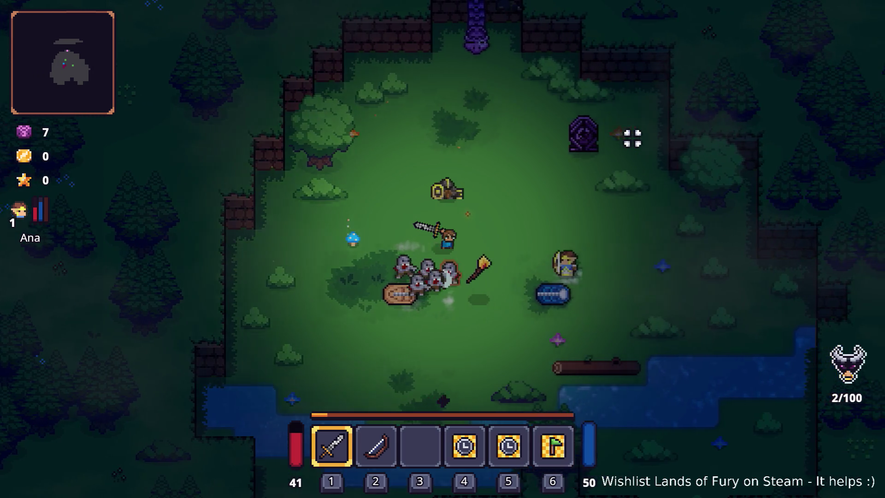
{"action": "key", "text": "d"}
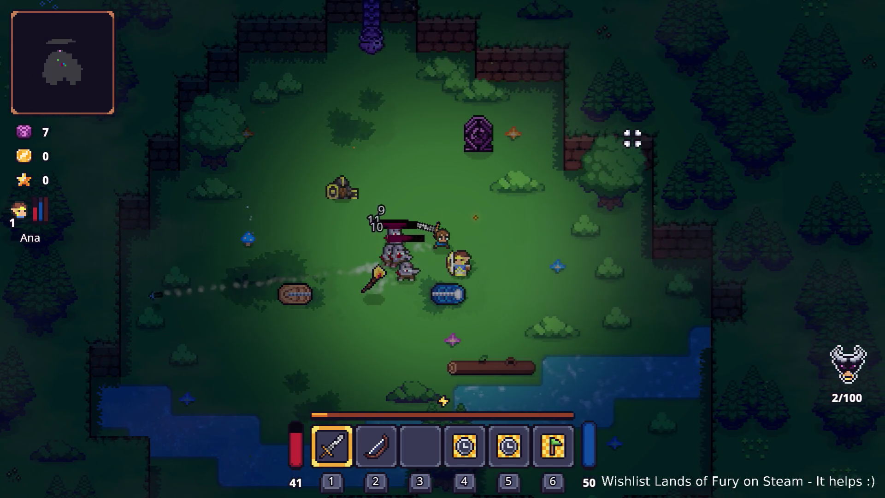
{"action": "key", "text": "s"}
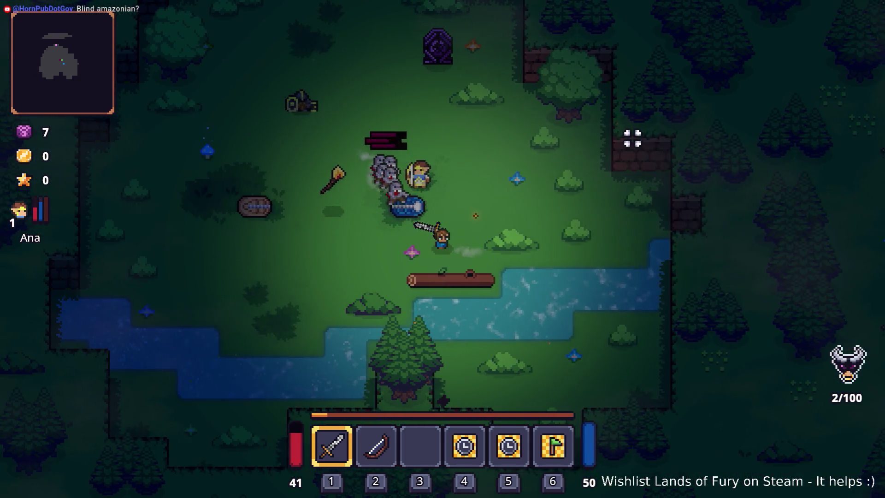
{"action": "key", "text": "a"}
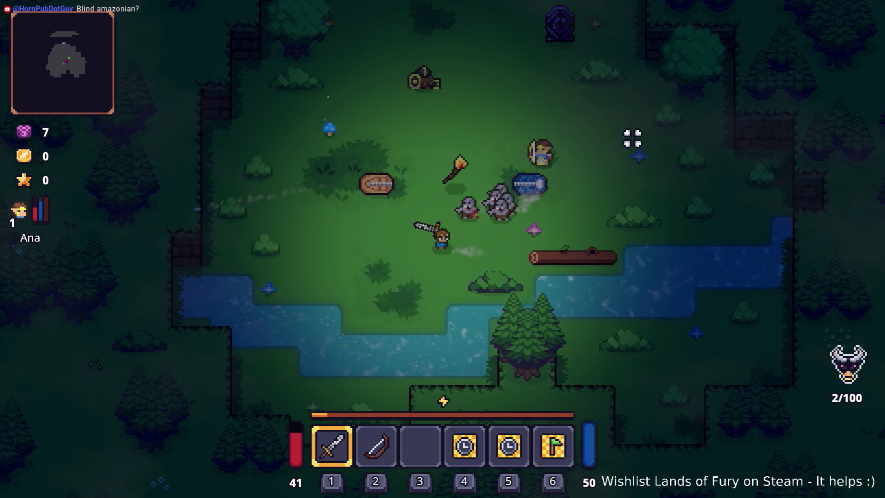
{"action": "key", "text": "a"}
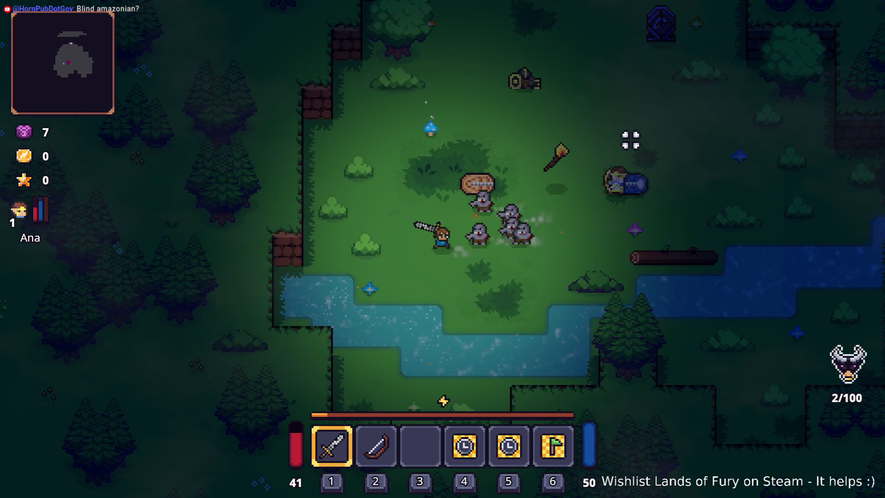
{"action": "key", "text": "a"}
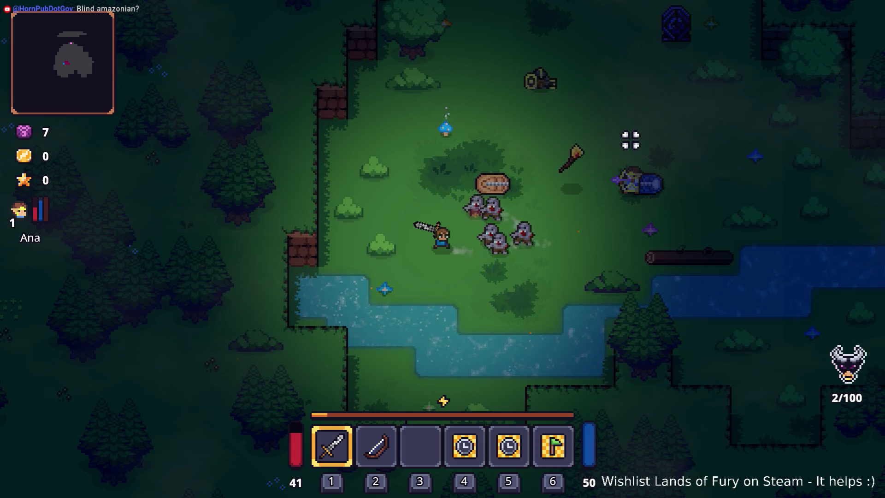
{"action": "key", "text": "a"}
{"action": "key", "text": "s"}
{"action": "key", "text": "d"}
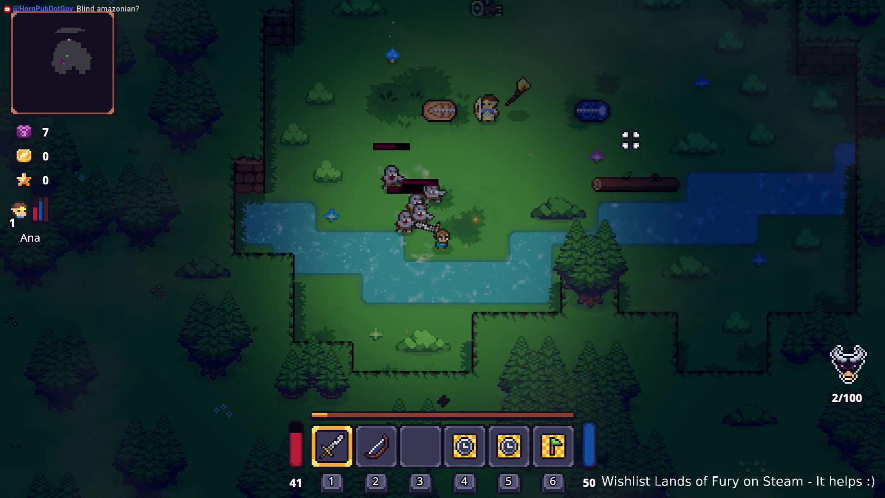
{"action": "key", "text": "w"}
{"action": "key", "text": "d"}
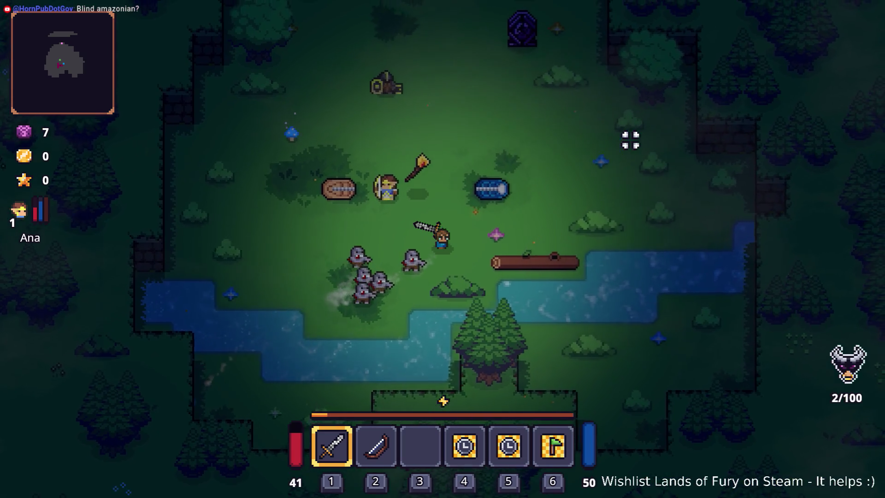
{"action": "key", "text": "w"}
{"action": "key", "text": "d"}
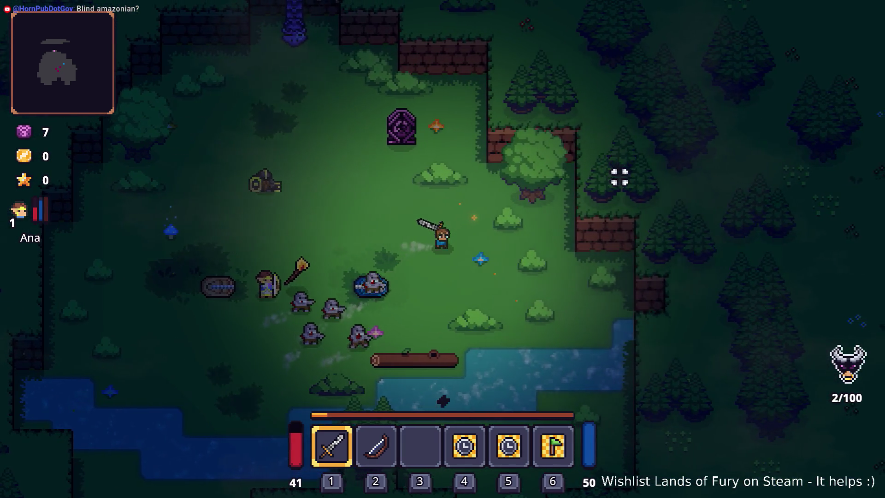
Step: Keep dodging the gray enemies around the clearing, past the burning stick, alongside the companions
{"action": "key", "text": "d"}
{"action": "key", "text": "s"}
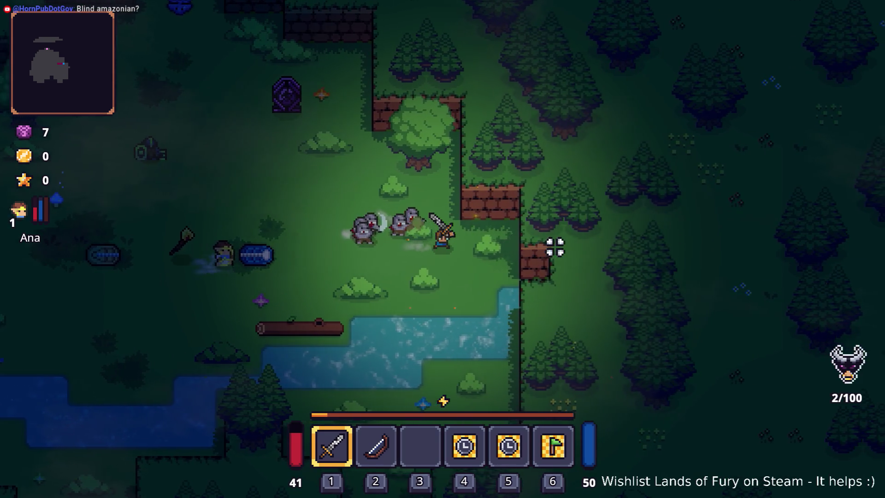
{"action": "key", "text": "d"}
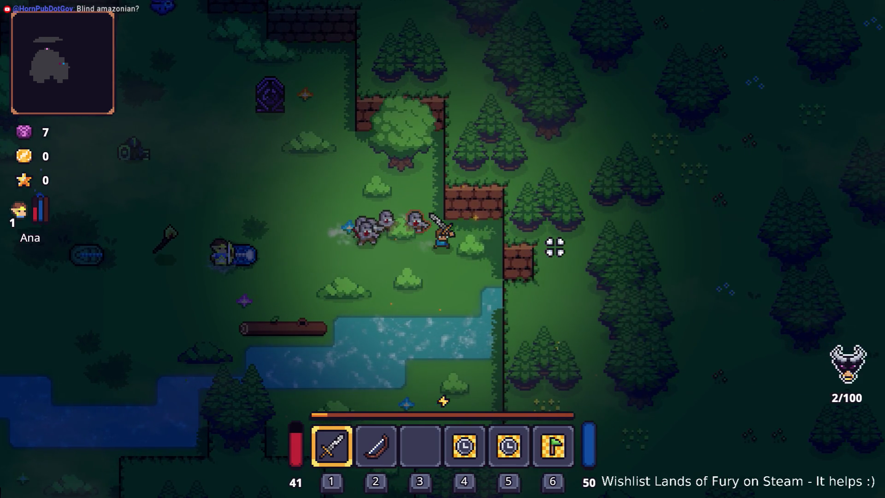
{"action": "key", "text": "s"}
{"action": "key", "text": "a"}
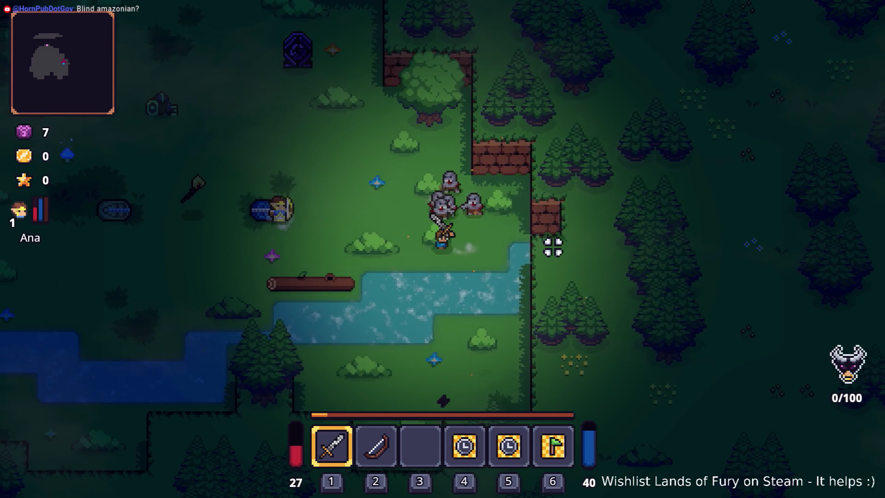
{"action": "key", "text": "a"}
{"action": "key", "text": "w"}
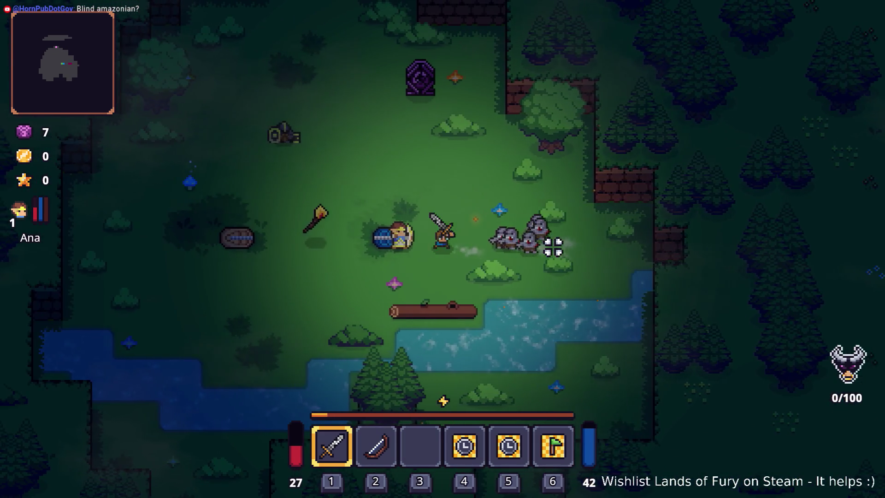
{"action": "key", "text": "a"}
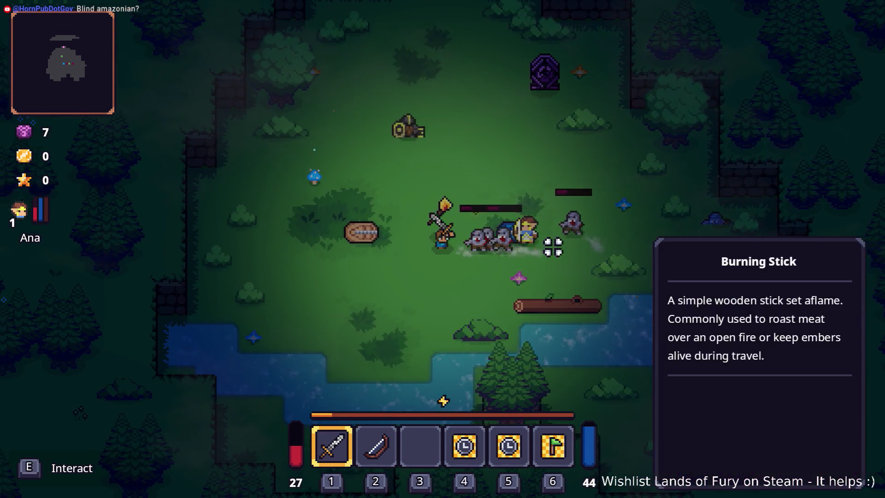
{"action": "key", "text": "a"}
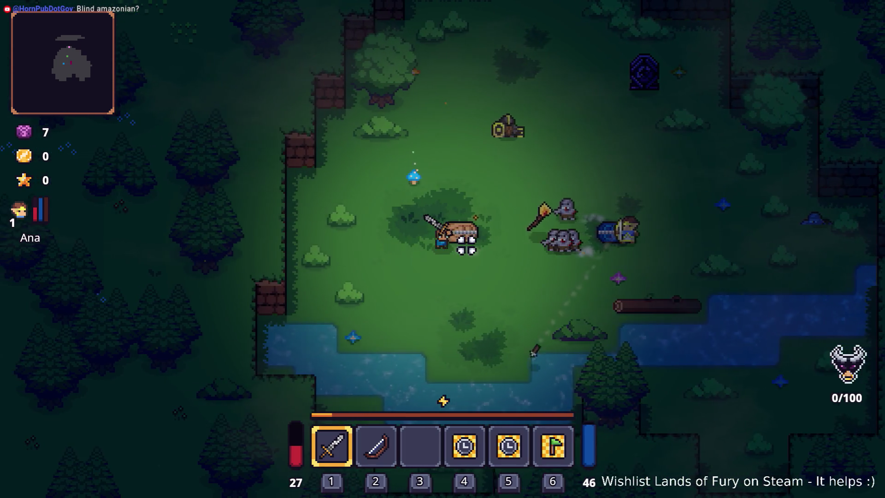
{"action": "key", "text": "a"}
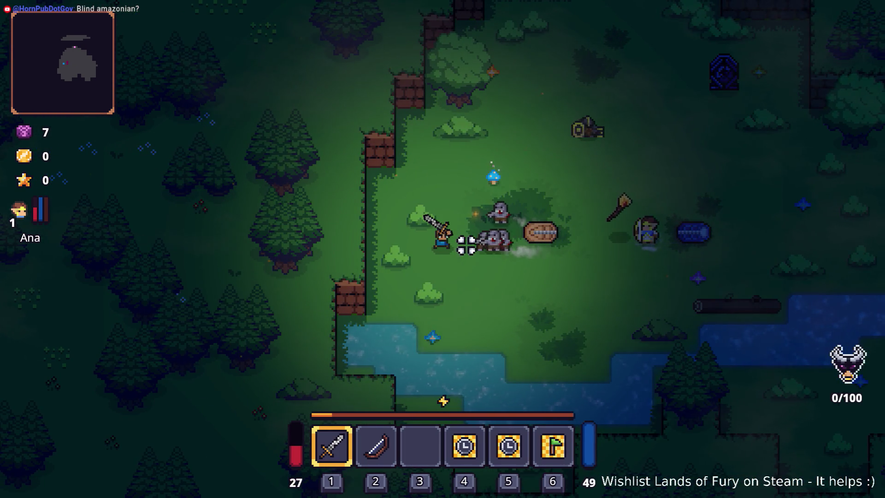
{"action": "key", "text": "a"}
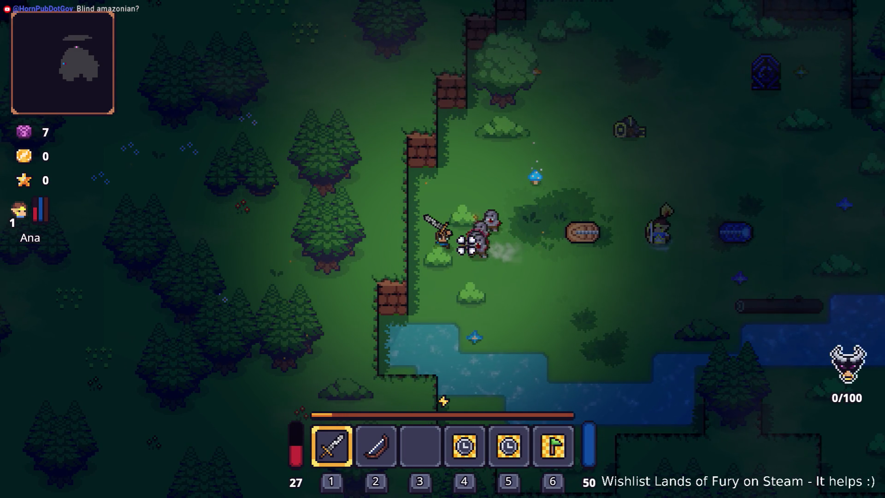
{"action": "key", "text": "a"}
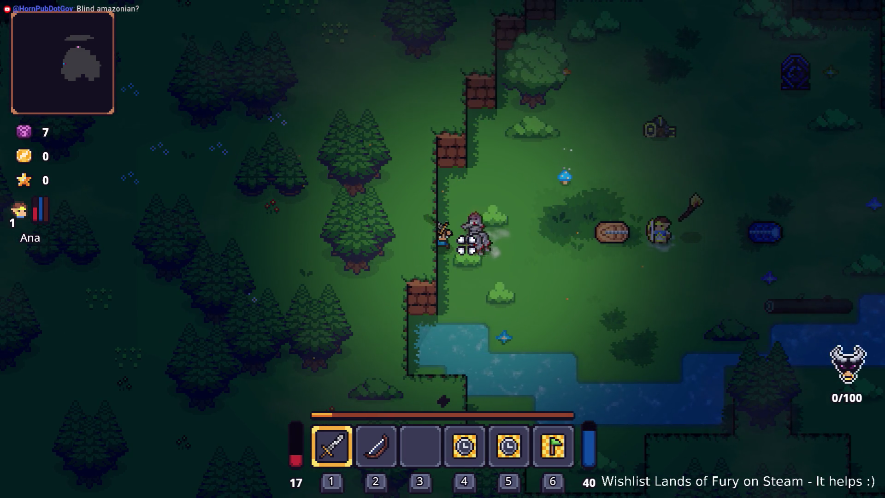
{"action": "key", "text": "w"}
{"action": "key", "text": "d"}
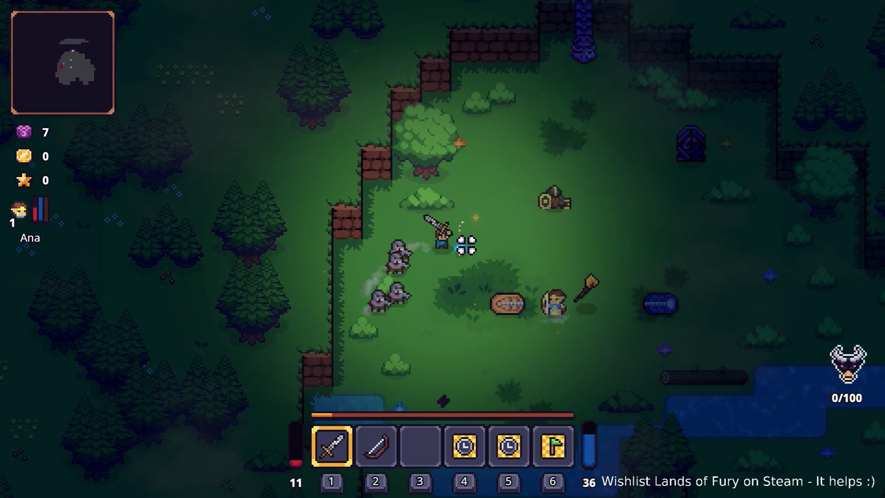
{"action": "key", "text": "a"}
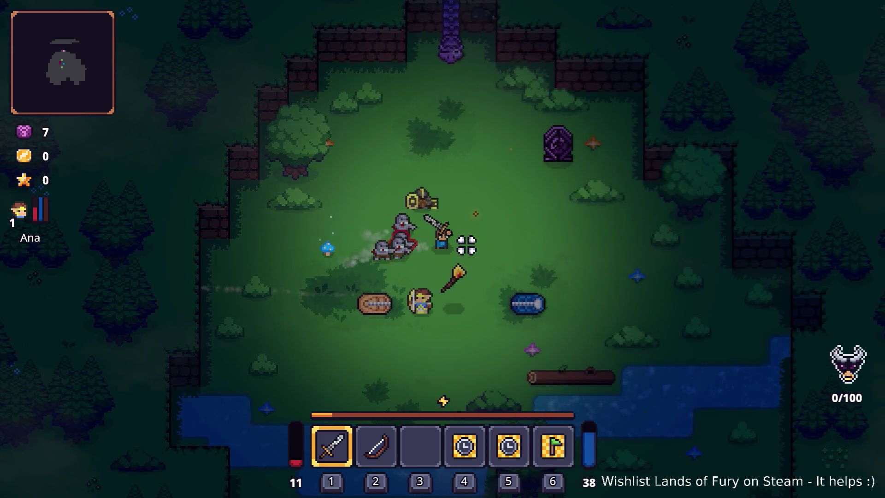
{"action": "key", "text": "d"}
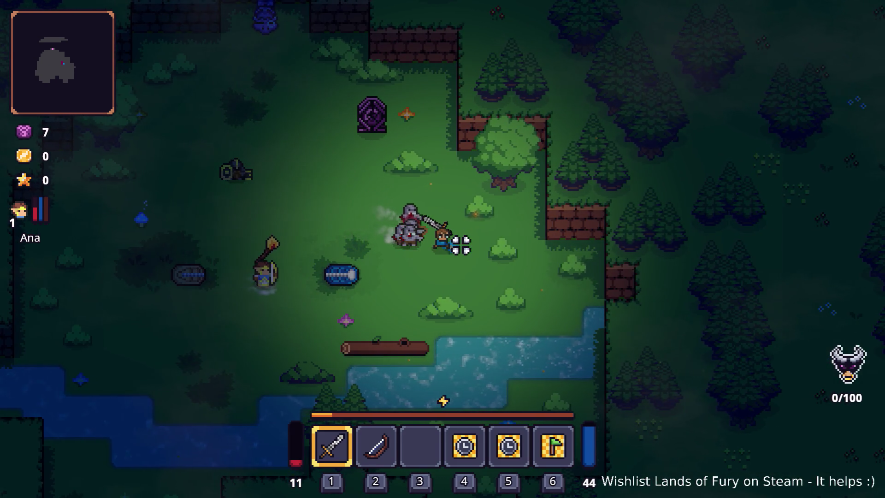
Step: Keep fighting until the hero falls, showing Game over with 8:03 survived and 6 kills
{"action": "key", "text": "d"}
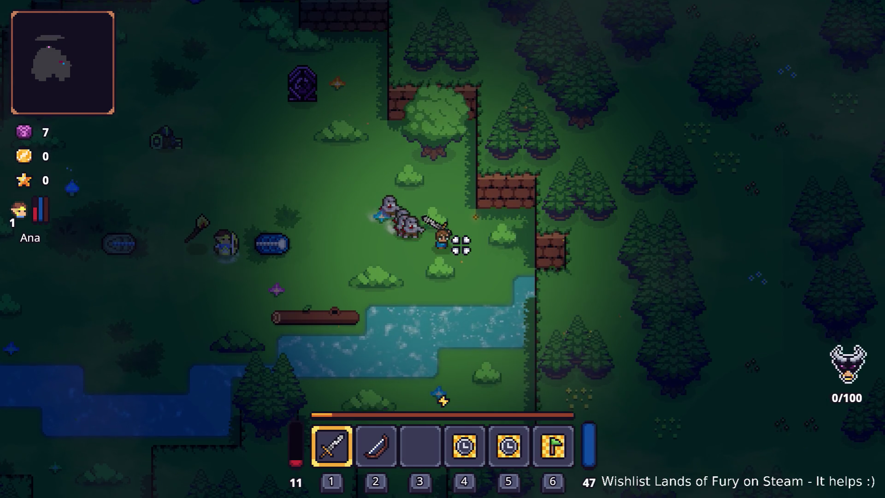
{"action": "key", "text": "s"}
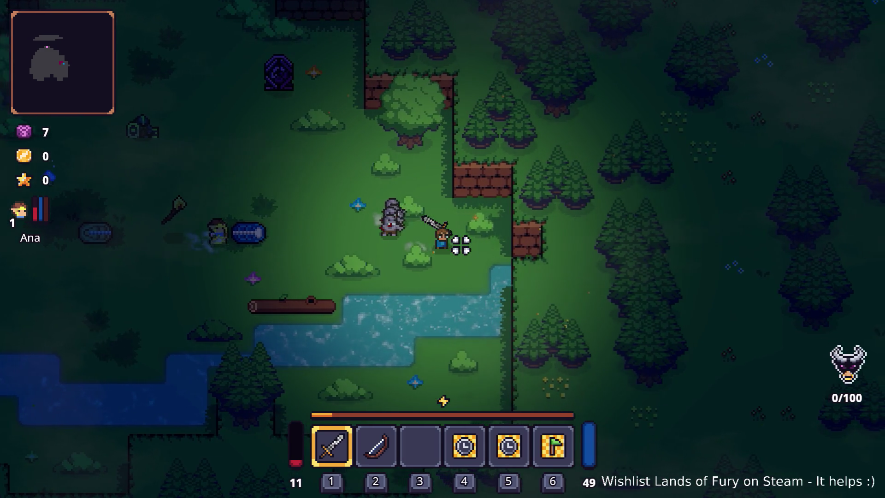
{"action": "key", "text": "d"}
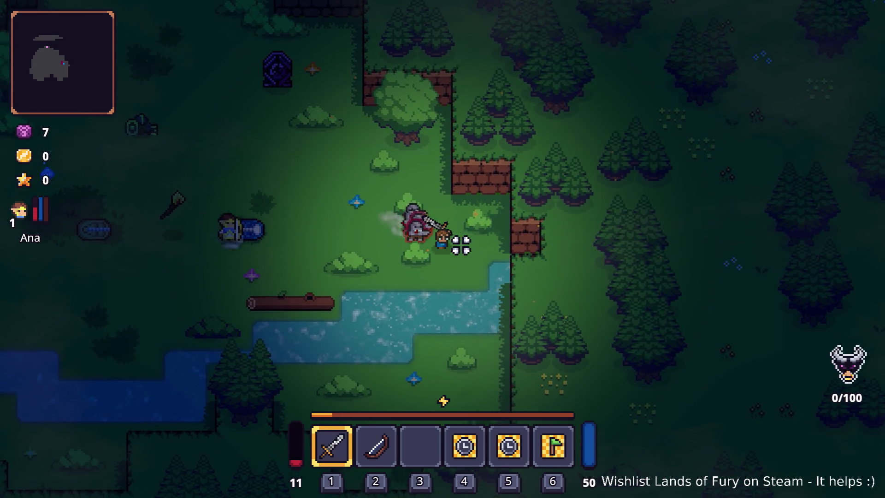
{"action": "key", "text": "a"}
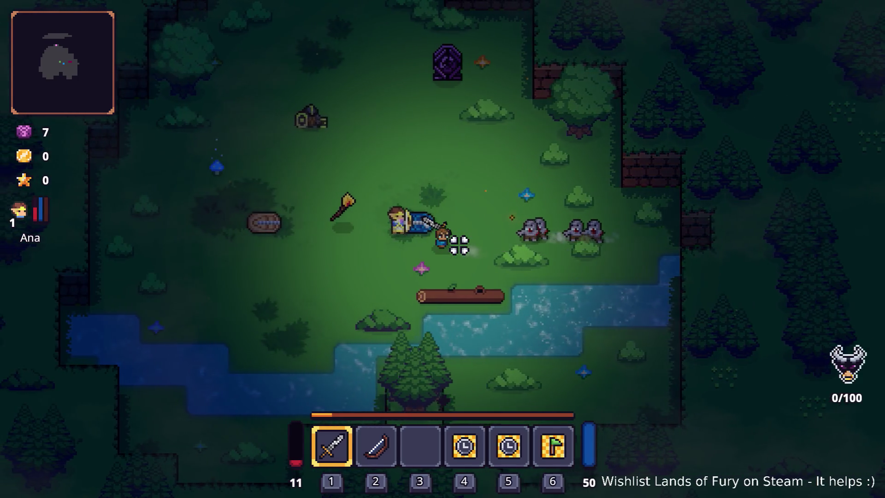
{"action": "key", "text": "a"}
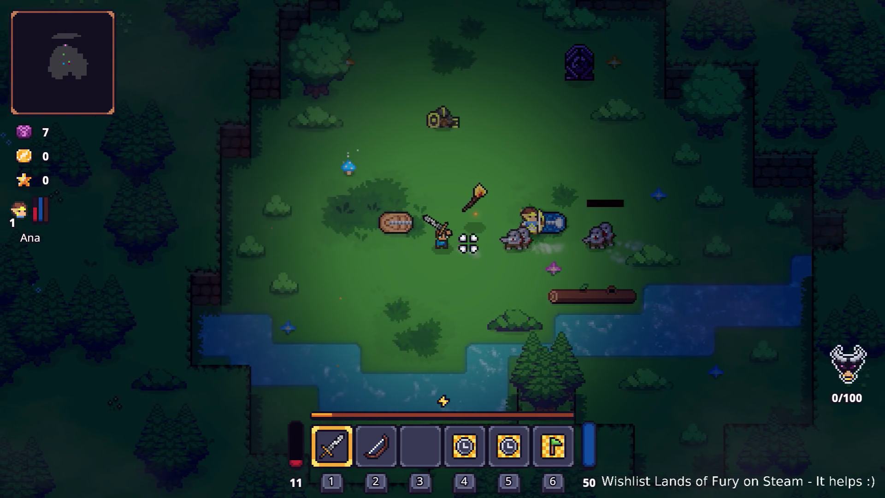
{"action": "key", "text": "a"}
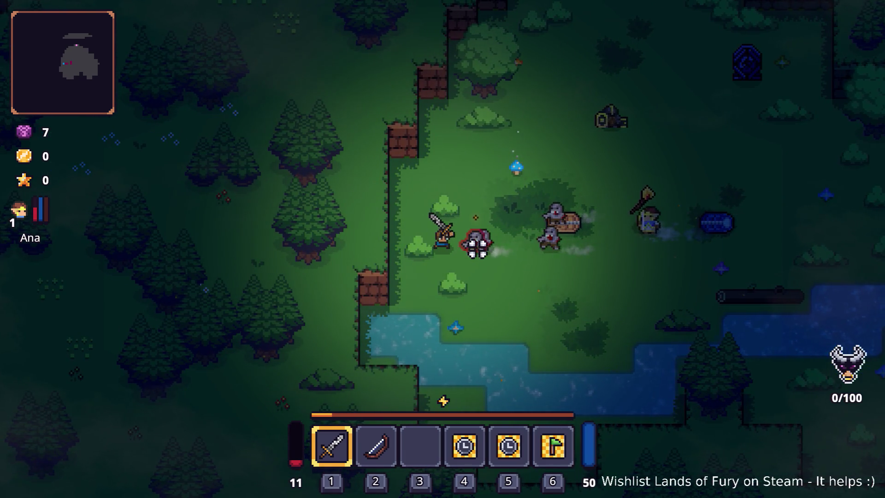
{"action": "key", "text": "w"}
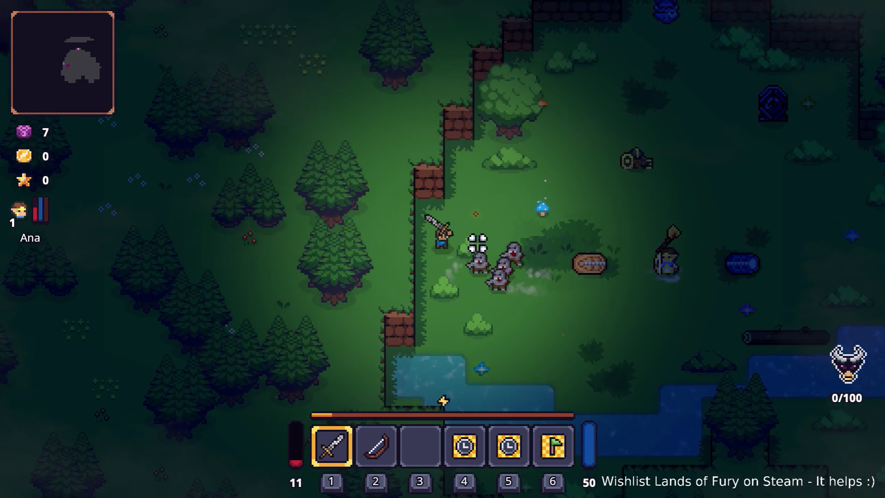
{"action": "key", "text": "d"}
{"action": "key", "text": "d"}
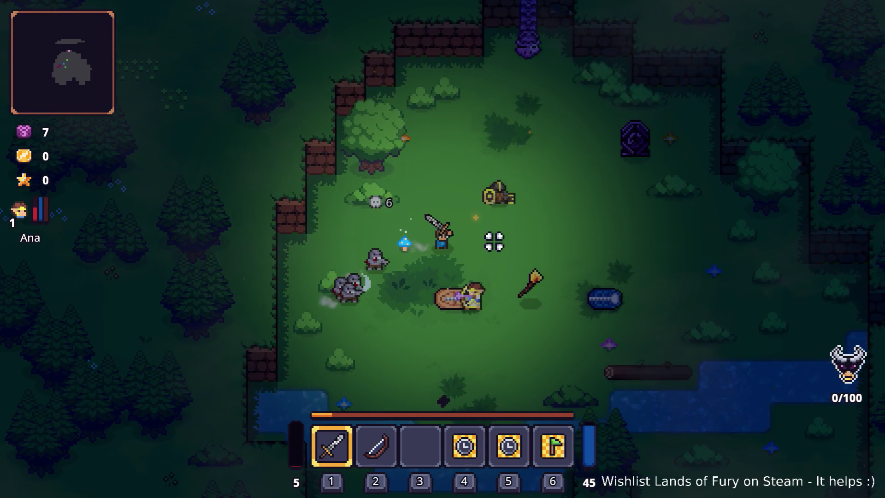
{"action": "key", "text": "d"}
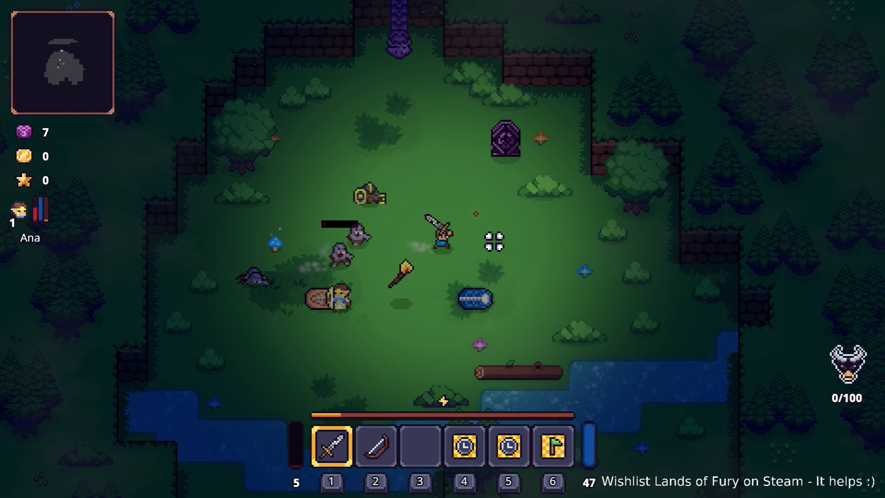
{"action": "key", "text": "d"}
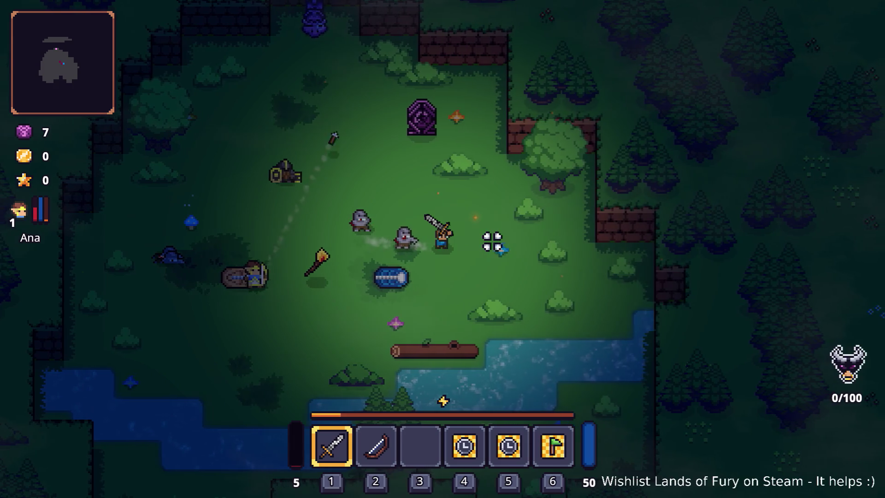
{"action": "key", "text": "s"}
{"action": "key", "text": "a"}
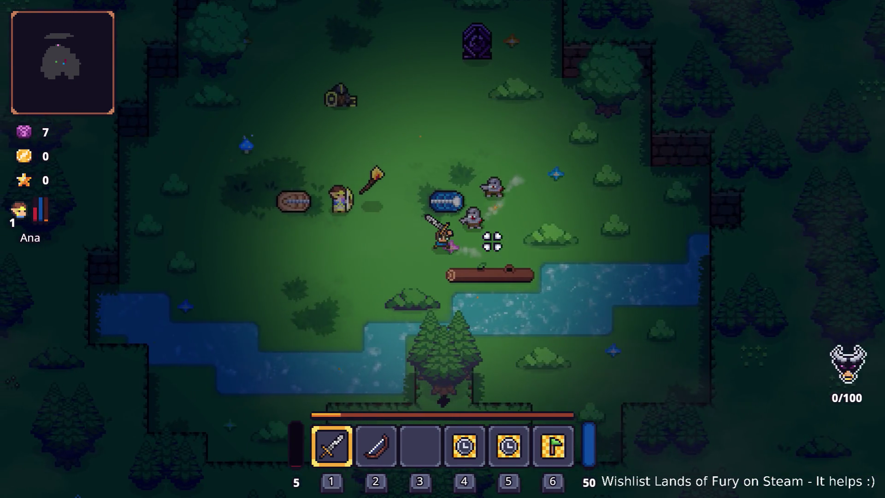
{"action": "key", "text": "a"}
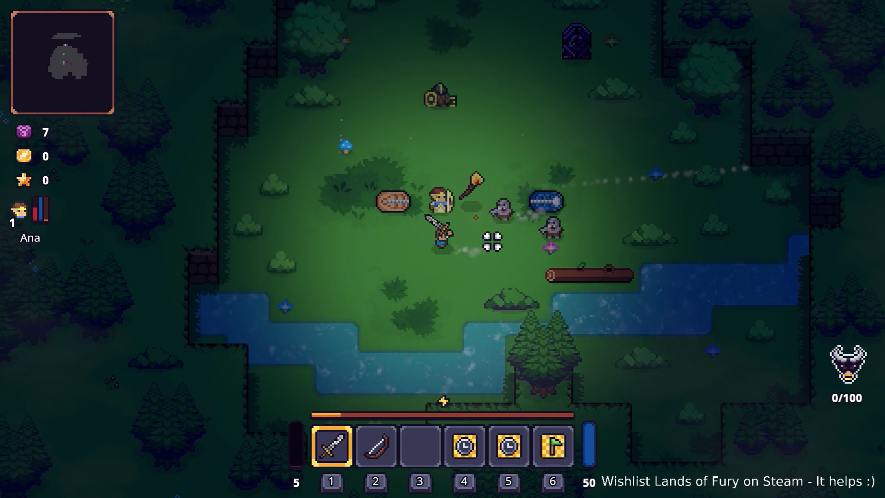
{"action": "key", "text": "a"}
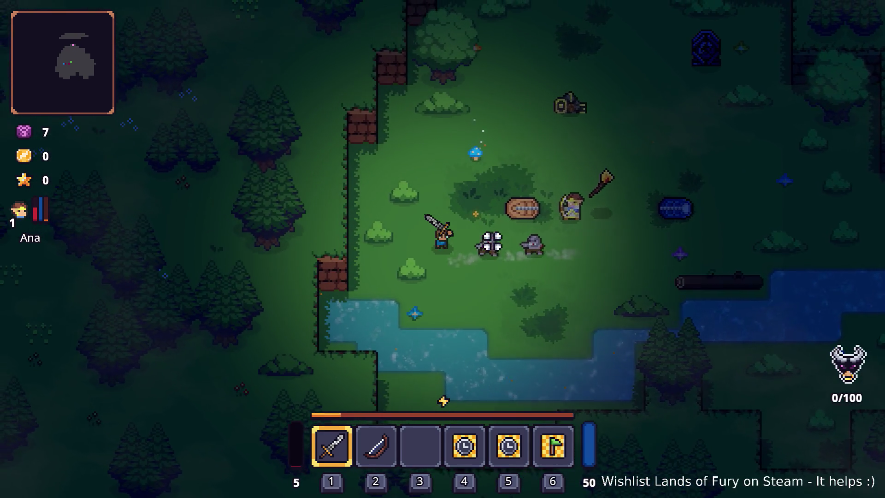
{"action": "key", "text": "a"}
{"action": "key", "text": "w"}
{"action": "key", "text": "d"}
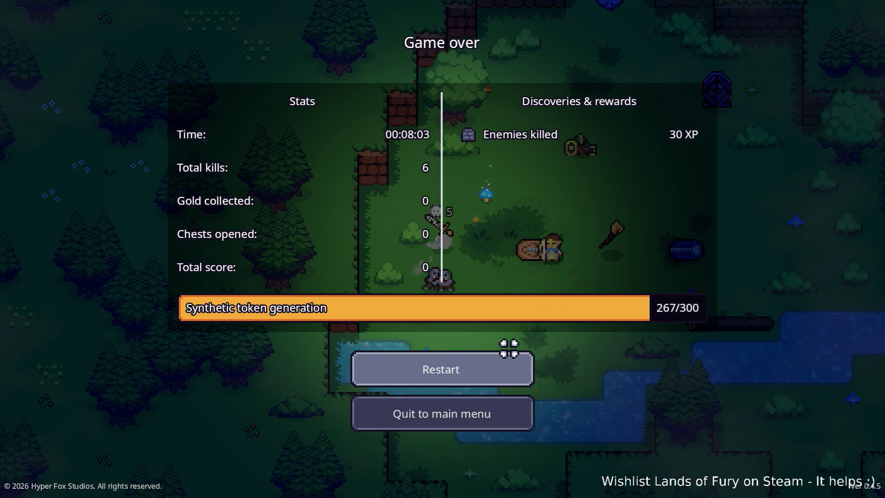
Step: Quit from the Game over screen to the main menu and exit back to the Godot editor
{"action": "left_click", "coordinate": [498, 410]}
{"action": "left_click", "coordinate": [482, 432]}
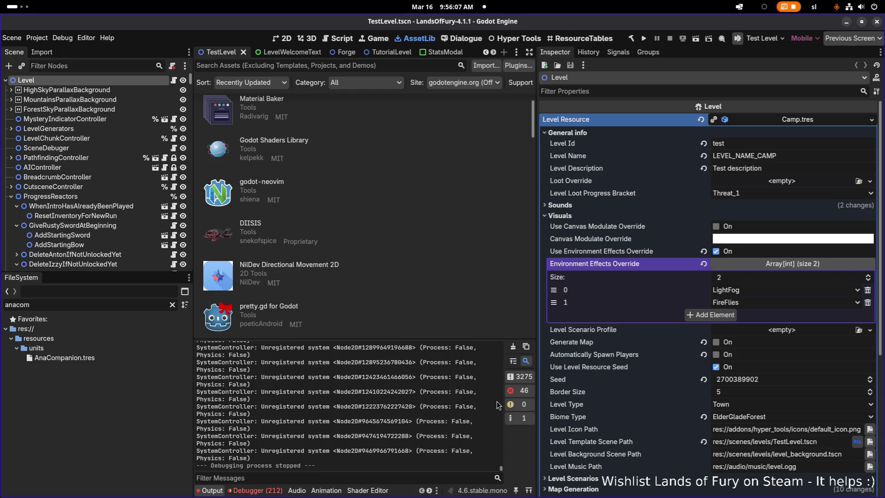
Step: Open AnaCompanion.tres, then filter FileSystem by 'banditcr' and select BanditCrossbowman.tres
{"action": "left_click", "coordinate": [85, 358]}
{"action": "left_click", "coordinate": [128, 303]}
{"action": "key", "text": "ctrl+a"}
{"action": "type", "text": "archer"}
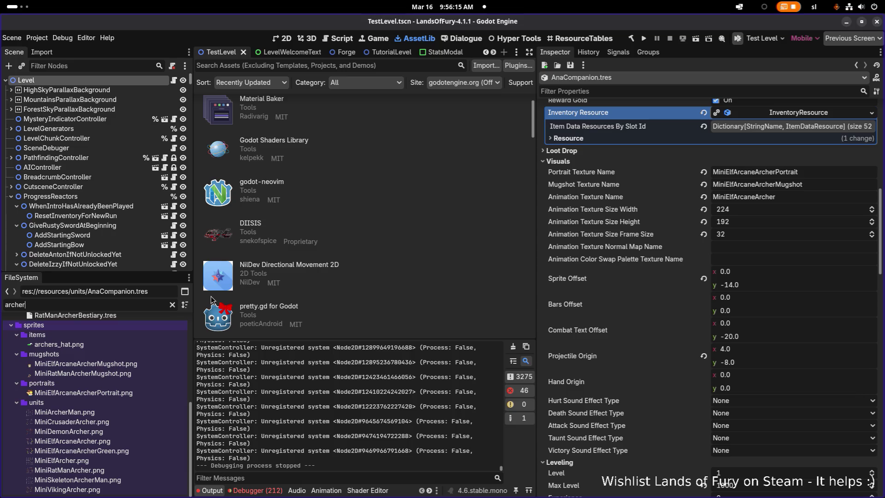
{"action": "key", "text": "ctrl+a"}
{"action": "type", "text": "banditco"}
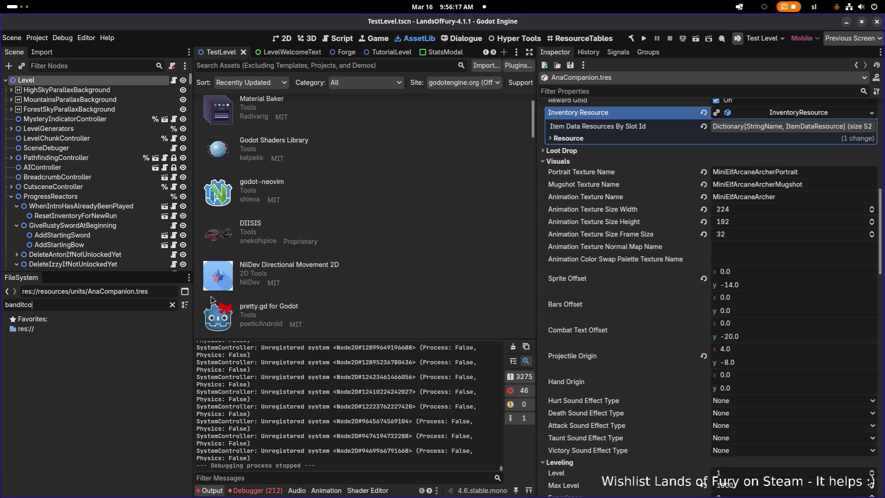
{"action": "key", "text": "BackSpace"}
{"action": "type", "text": "r"}
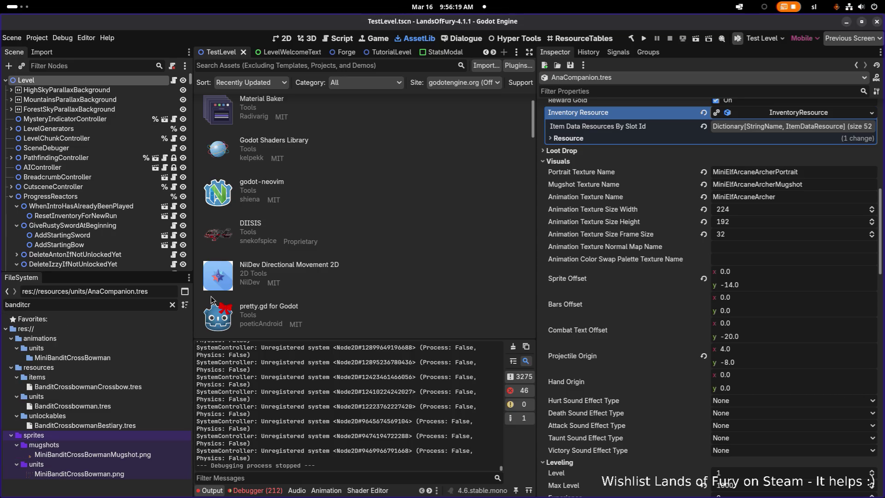
{"action": "left_click", "coordinate": [118, 406]}
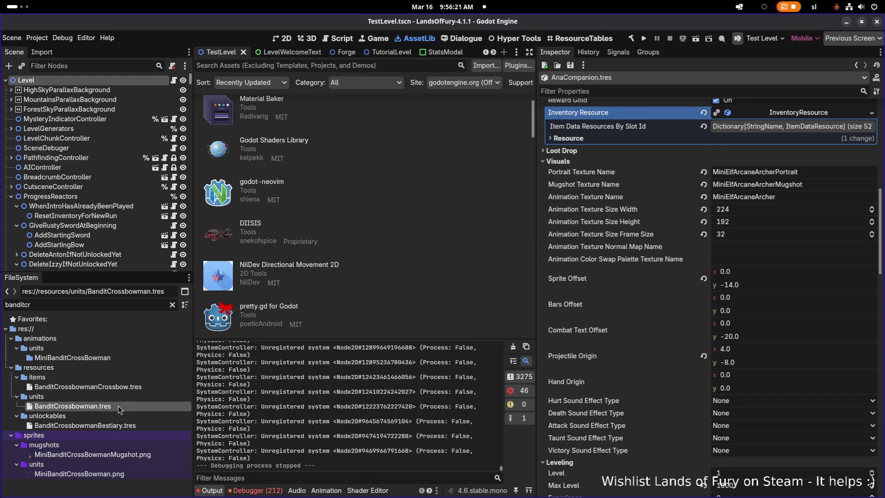
Step: Open BanditCrossbowman.tres and expand its ManeuverAroundTargetAction to show the Considerations list
{"action": "double_click", "coordinate": [118, 406]}
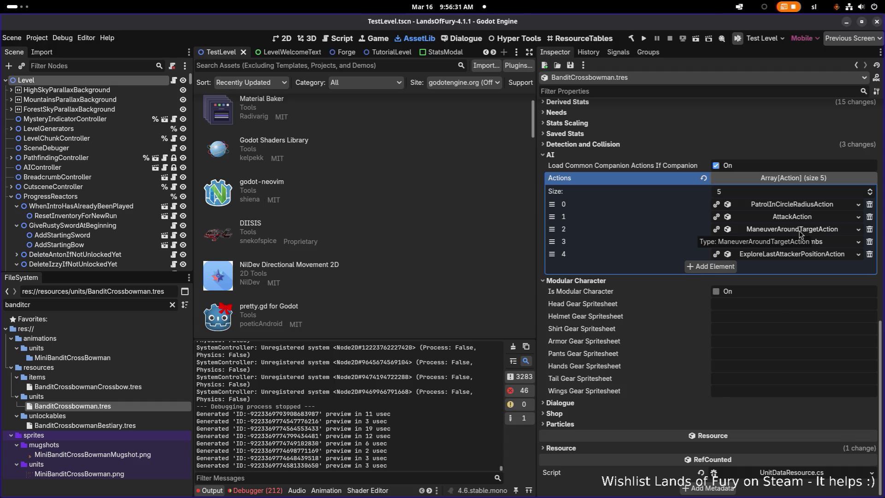
{"action": "left_click", "coordinate": [799, 231]}
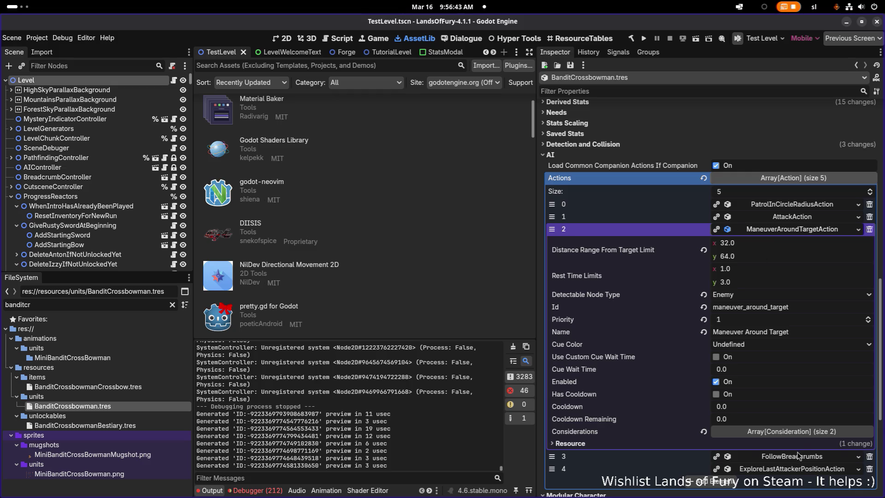
{"action": "left_click", "coordinate": [801, 432]}
Step: Inspect the AmIDetectingNodeType and CanIUseItemConsideration settings, then collapse ManeuverAroundTargetAction
{"action": "scroll", "coordinate": [806, 453], "scroll_direction": "down", "scroll_amount": 1}
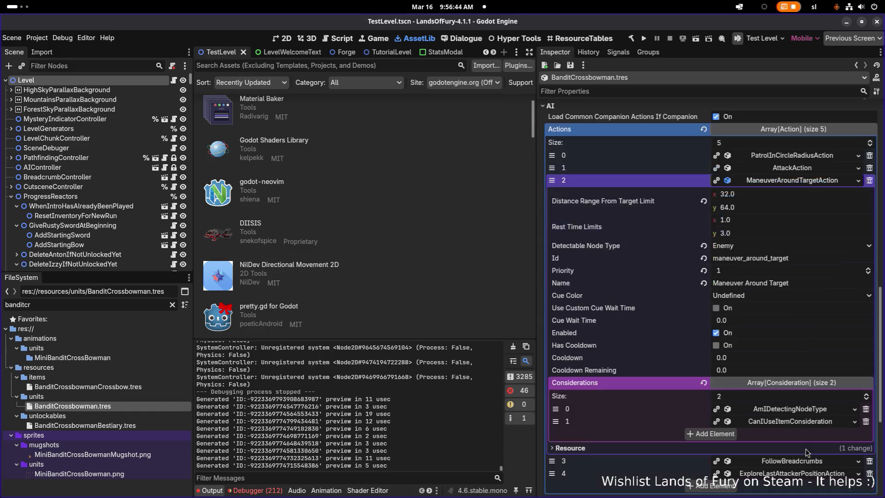
{"action": "left_click", "coordinate": [805, 414]}
{"action": "left_click", "coordinate": [805, 414]}
{"action": "left_click", "coordinate": [800, 425]}
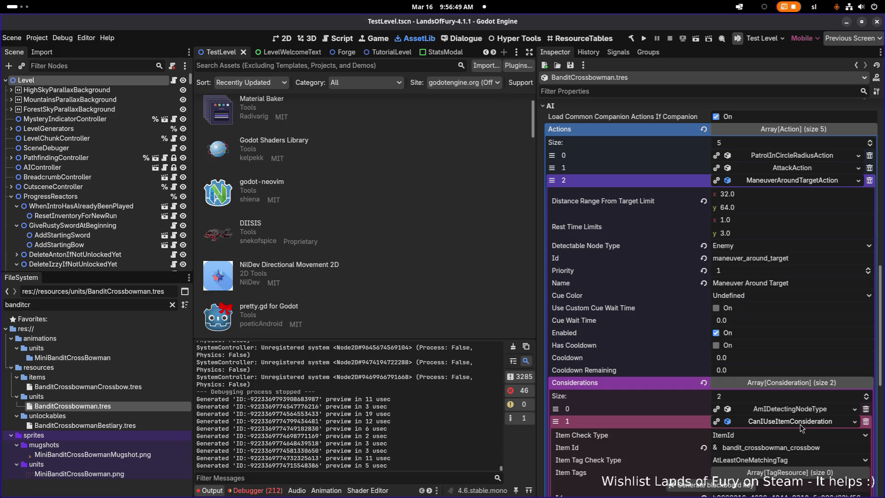
{"action": "scroll", "coordinate": [801, 427], "scroll_direction": "down", "scroll_amount": 5}
{"action": "scroll", "coordinate": [800, 427], "scroll_direction": "up", "scroll_amount": 5}
{"action": "left_click", "coordinate": [789, 182]}
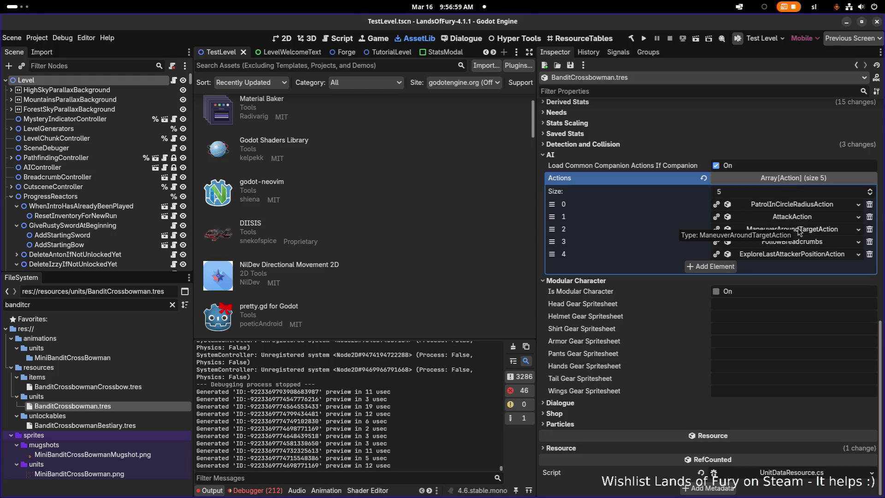
{"action": "scroll", "coordinate": [826, 281], "scroll_direction": "up", "scroll_amount": 2}
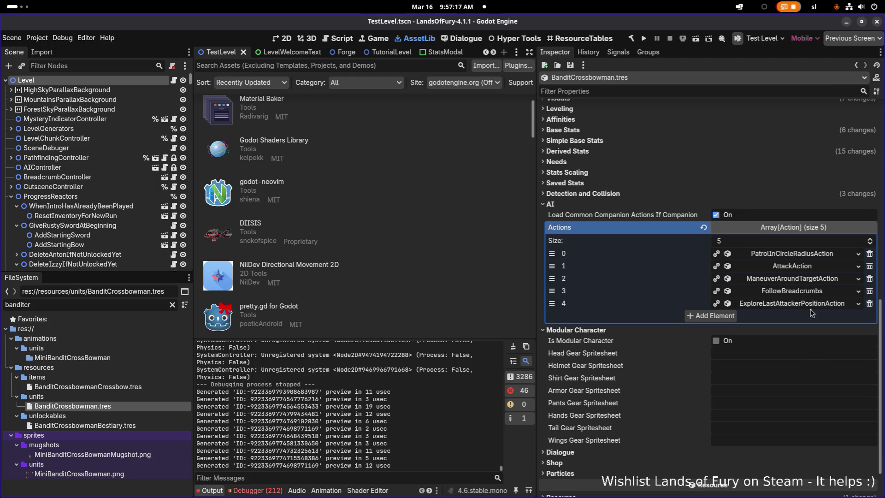
Step: Copy the crossbowman's ManeuverAroundTargetAction resource from its resource picker
{"action": "right_click", "coordinate": [756, 307]}
{"action": "left_click", "coordinate": [623, 302]}
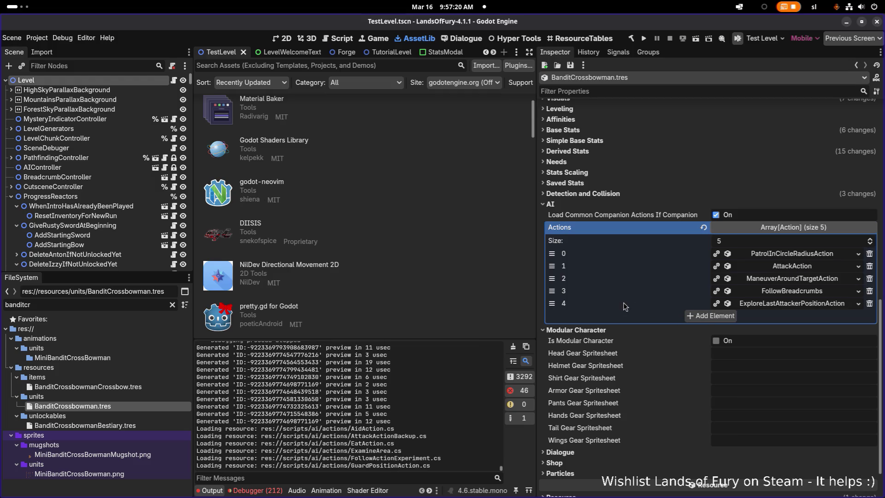
{"action": "left_click", "coordinate": [794, 304]}
{"action": "left_click", "coordinate": [795, 307]}
{"action": "right_click", "coordinate": [762, 291]}
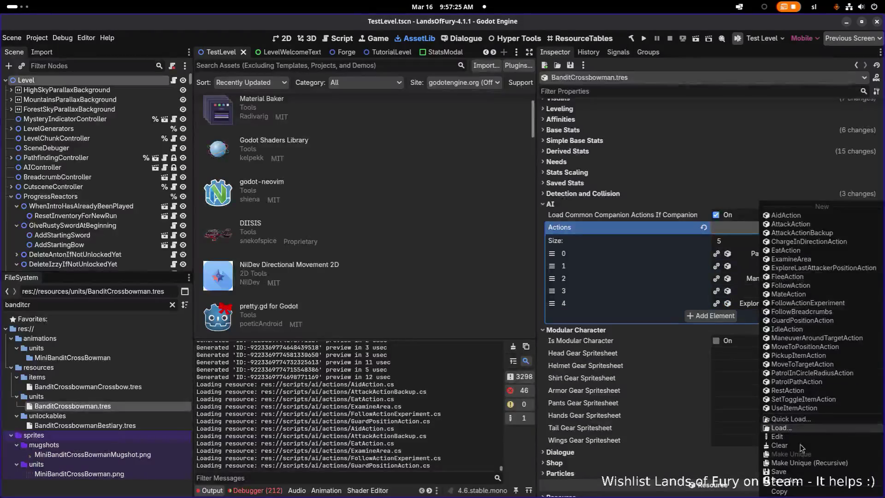
{"action": "left_click", "coordinate": [797, 495]}
Step: Confirm the copied action is available to paste, and select the FileSystem filter text
{"action": "left_click", "coordinate": [796, 279]}
{"action": "left_click", "coordinate": [797, 282]}
{"action": "right_click", "coordinate": [796, 280]}
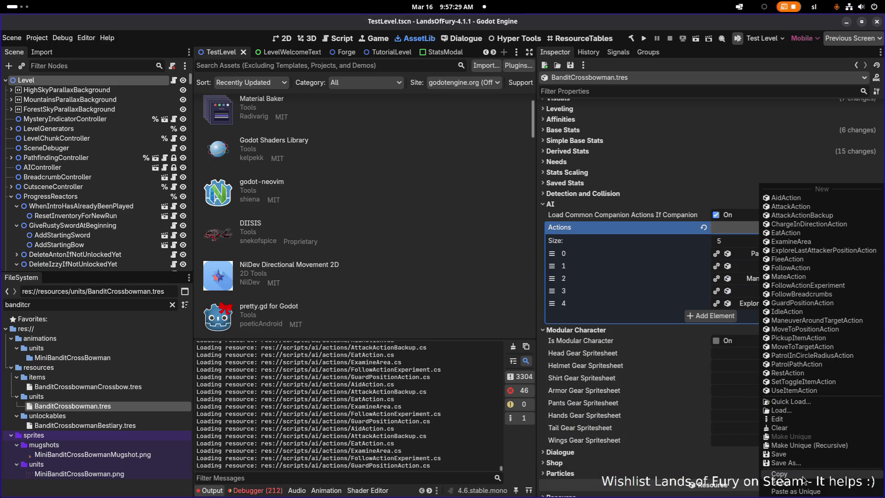
{"action": "left_click", "coordinate": [747, 463]}
{"action": "key", "text": "ctrl+a"}
Step: Filter FileSystem by 'ana' and open AnaCompanion.tres in the Inspector
{"action": "type", "text": "ana"}
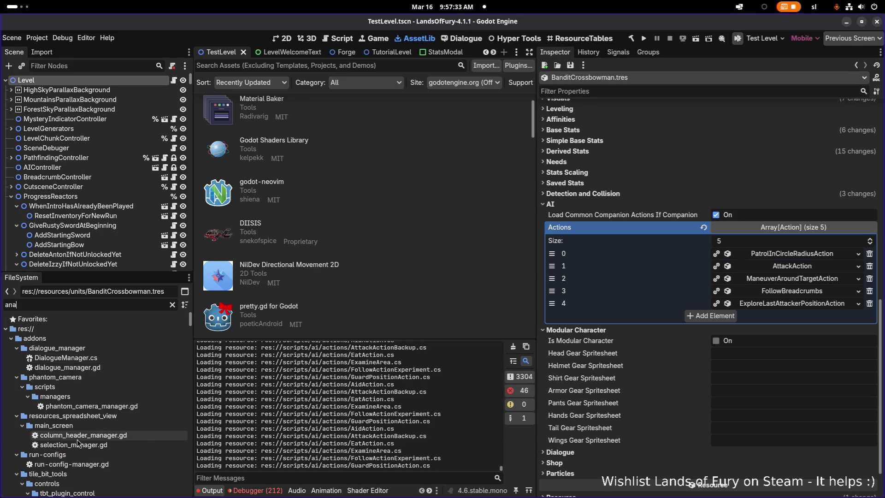
{"action": "scroll", "coordinate": [81, 433], "scroll_direction": "down", "scroll_amount": 5}
{"action": "scroll", "coordinate": [91, 435], "scroll_direction": "down", "scroll_amount": 5}
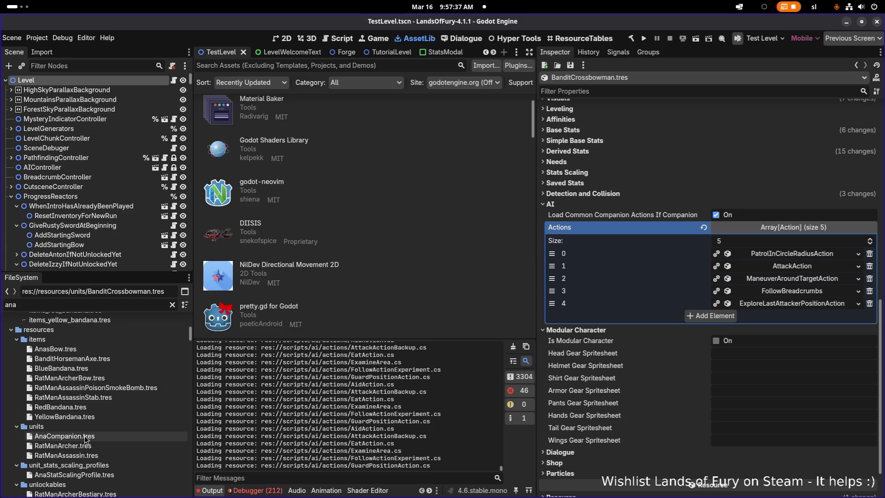
{"action": "left_click", "coordinate": [84, 436]}
{"action": "scroll", "coordinate": [765, 351], "scroll_direction": "down", "scroll_amount": 10}
{"action": "scroll", "coordinate": [749, 358], "scroll_direction": "up", "scroll_amount": 15}
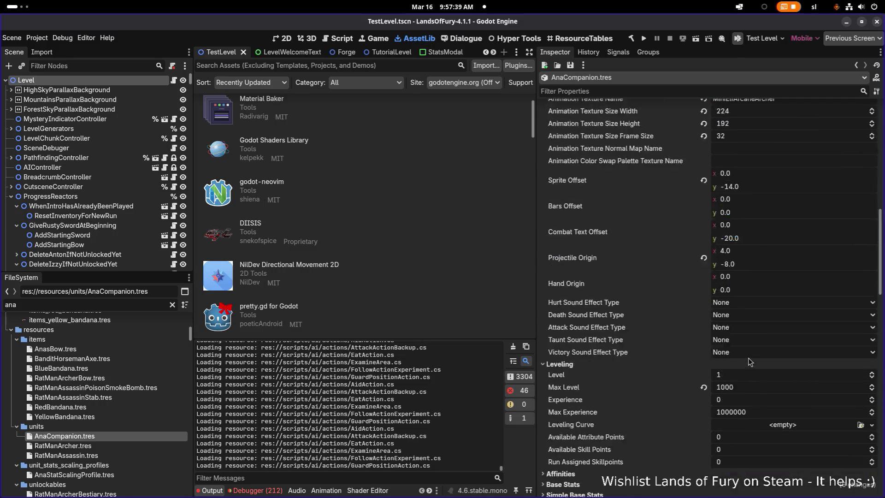
{"action": "scroll", "coordinate": [749, 357], "scroll_direction": "down", "scroll_amount": 5}
Step: Expand Ana's AI Actions array and grow it from 1 to 2 elements
{"action": "left_click", "coordinate": [750, 357]}
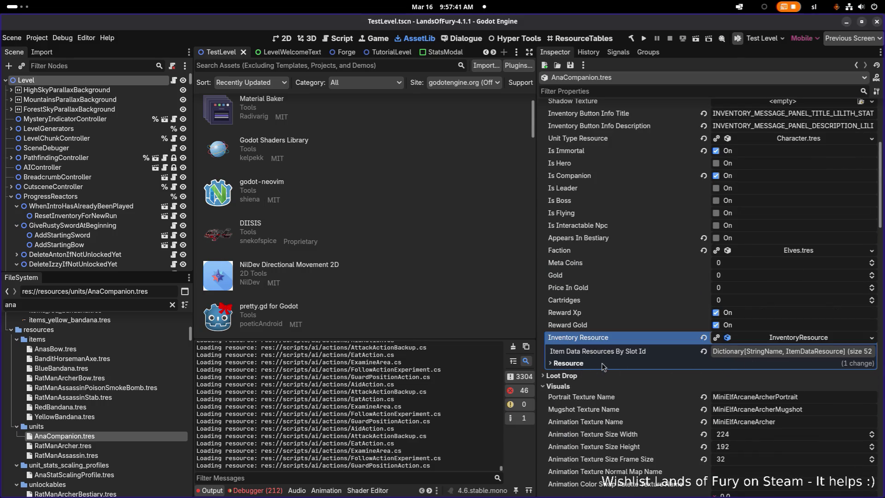
{"action": "left_click", "coordinate": [788, 352]}
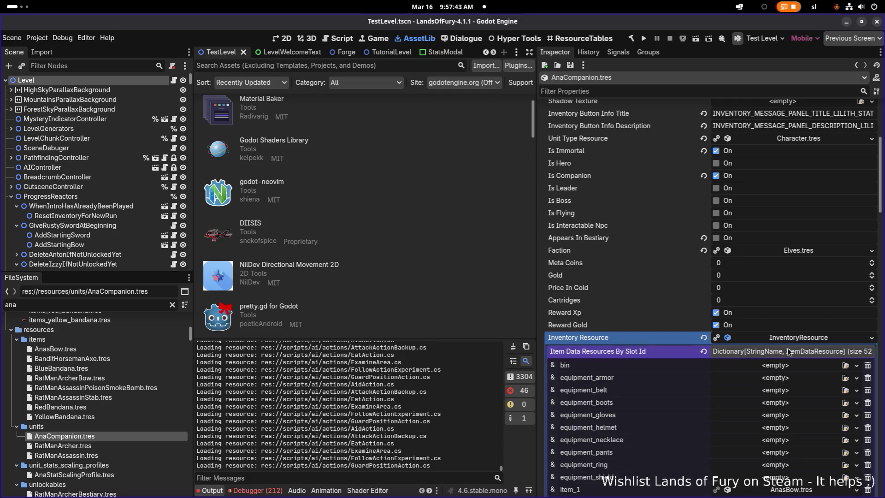
{"action": "left_click", "coordinate": [787, 352]}
{"action": "scroll", "coordinate": [773, 348], "scroll_direction": "down", "scroll_amount": 15}
{"action": "left_click", "coordinate": [771, 349]}
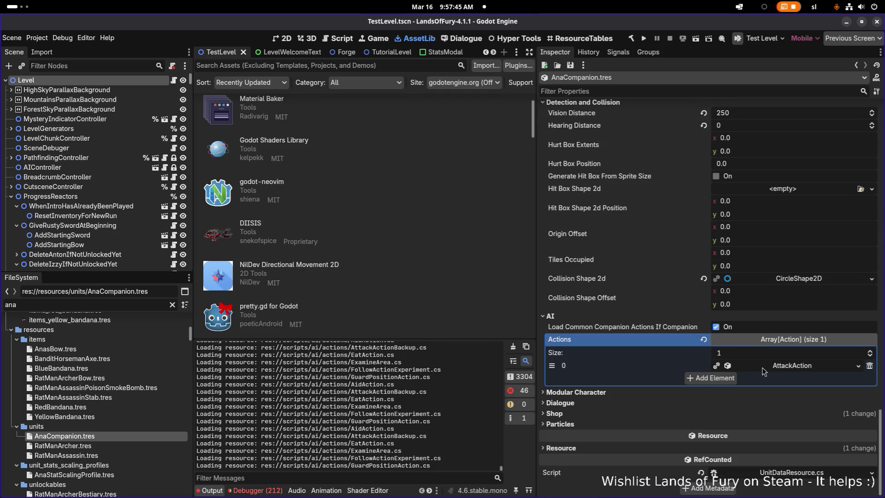
{"action": "left_click", "coordinate": [722, 379]}
Step: Paste the copied ManeuverAroundTargetAction as a unique recursive copy into the new empty action slot
{"action": "left_click", "coordinate": [779, 378]}
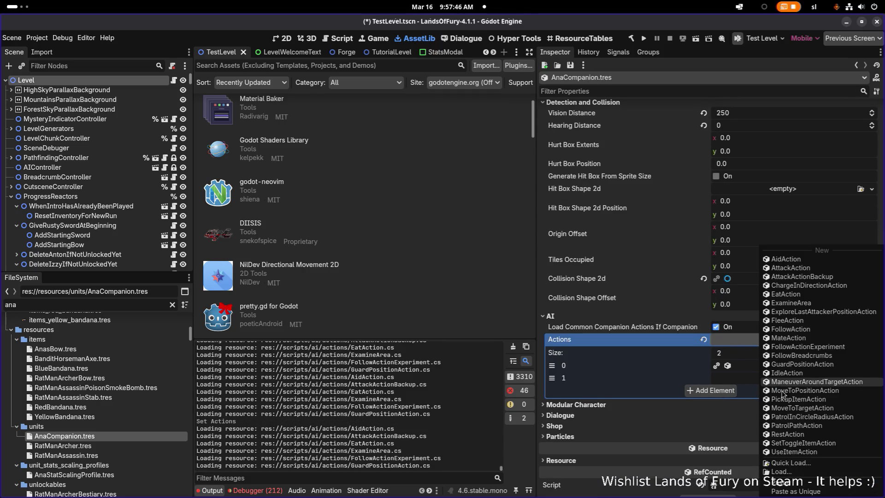
{"action": "left_click", "coordinate": [802, 491]}
{"action": "left_click", "coordinate": [487, 348]}
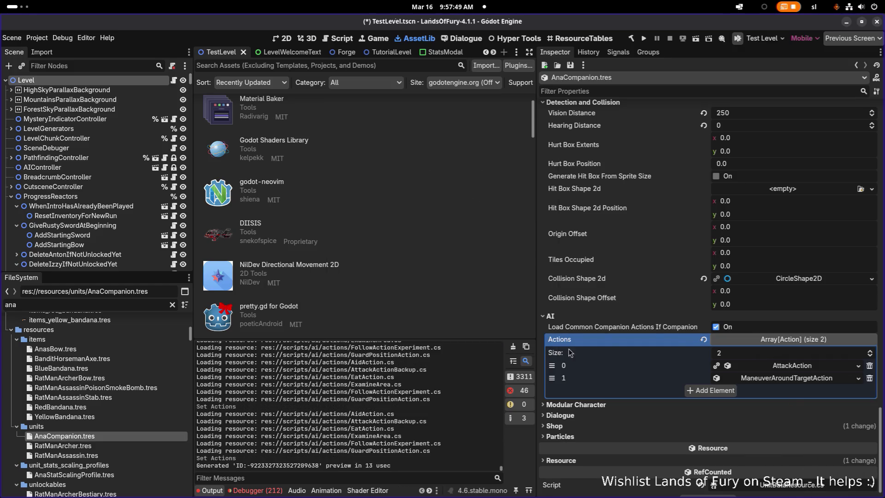
Step: Expand the pasted maneuver action's Considerations down to the AmIDetectingNodeType consideration
{"action": "left_click", "coordinate": [746, 379]}
{"action": "scroll", "coordinate": [748, 381], "scroll_direction": "down", "scroll_amount": 5}
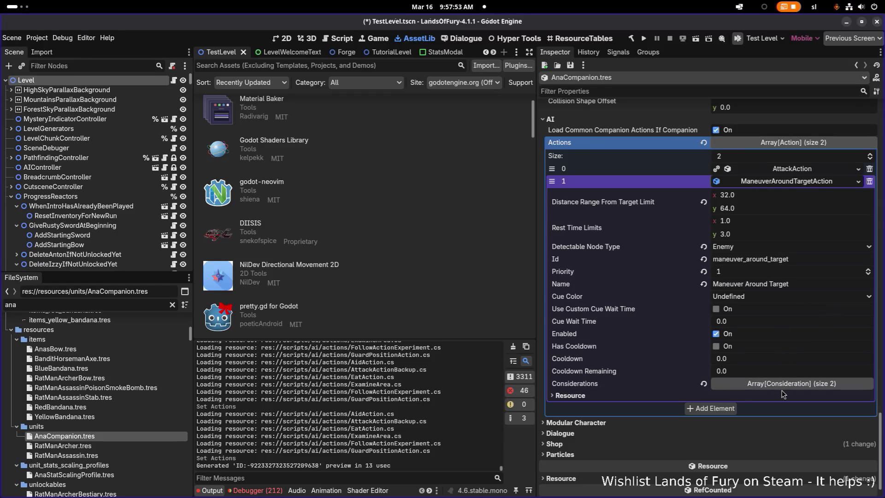
{"action": "left_click", "coordinate": [802, 169]}
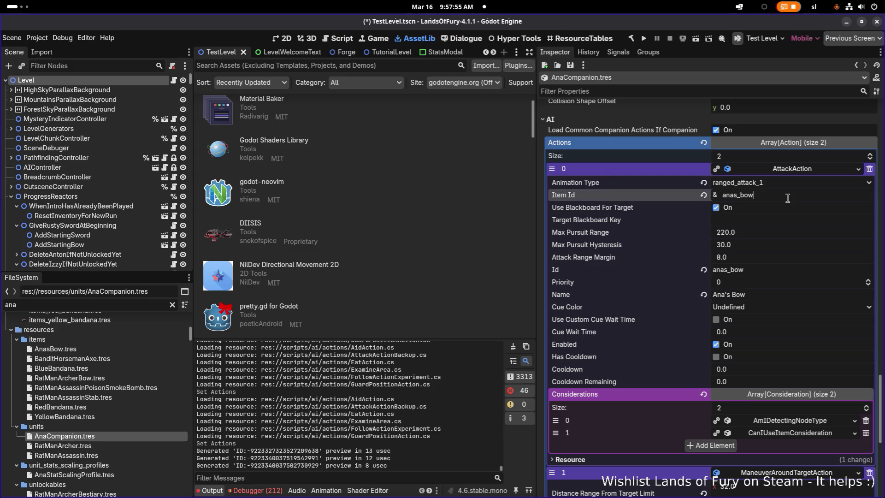
{"action": "left_click", "coordinate": [804, 169]}
{"action": "left_click", "coordinate": [804, 388]}
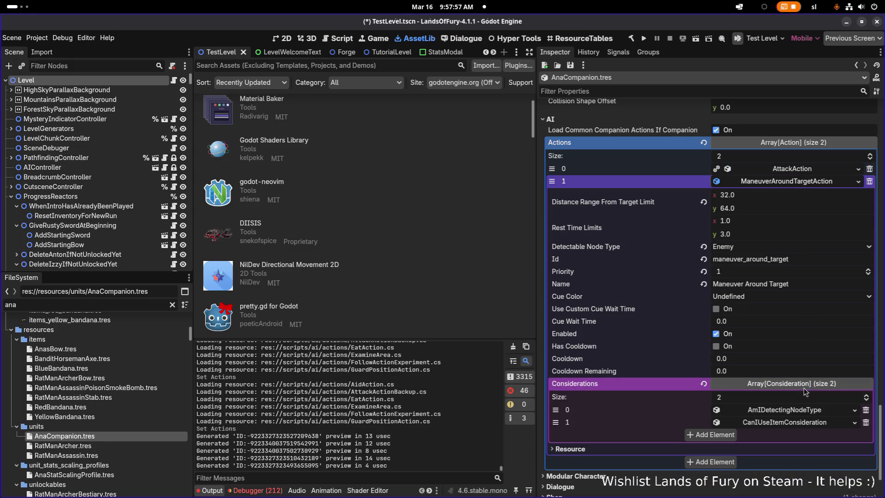
{"action": "scroll", "coordinate": [804, 387], "scroll_direction": "down", "scroll_amount": 3}
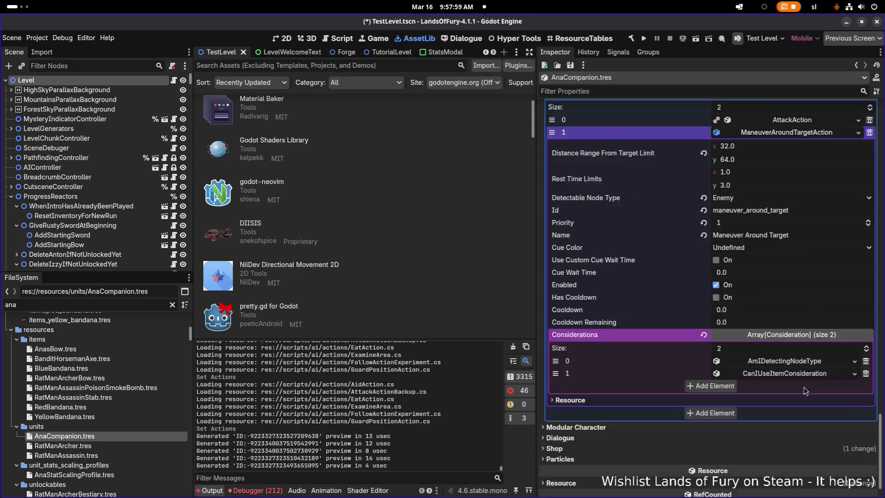
{"action": "left_click", "coordinate": [783, 327]}
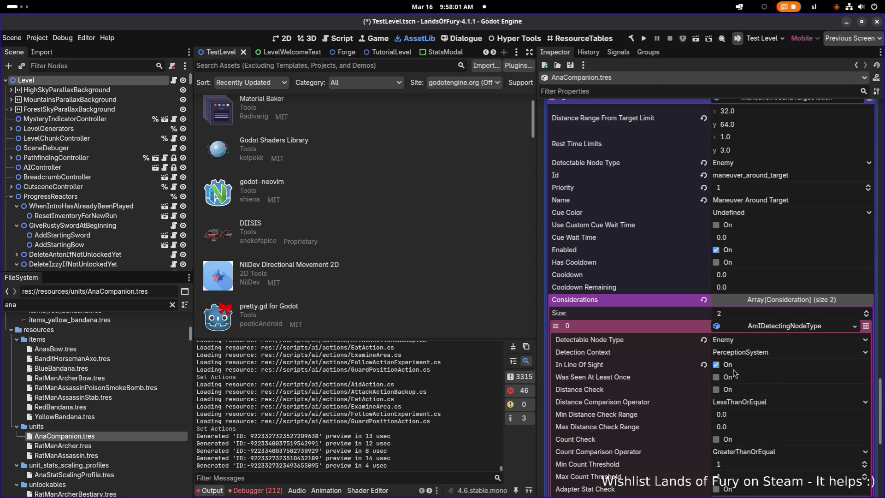
Step: Enable Distance Check on AmIDetectingNodeType and set Min Distance Check Range to 32
{"action": "scroll", "coordinate": [743, 387], "scroll_direction": "down", "scroll_amount": 3}
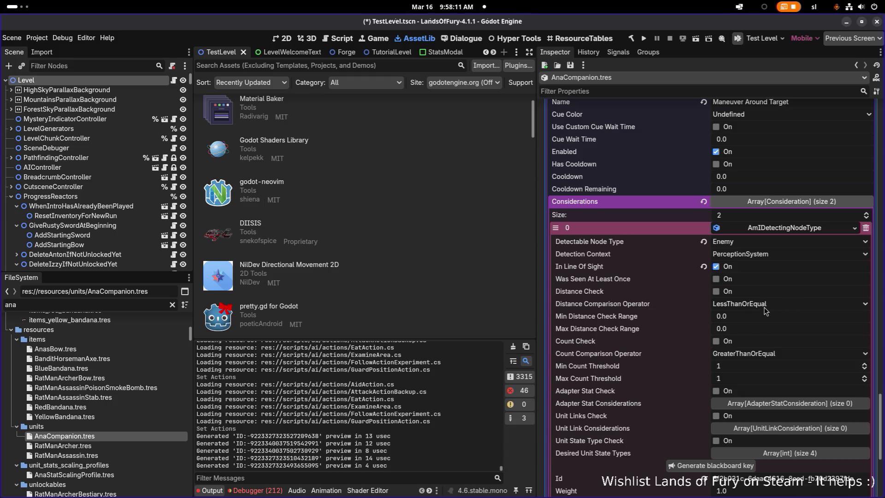
{"action": "left_click", "coordinate": [717, 292]}
{"action": "left_click", "coordinate": [765, 316]}
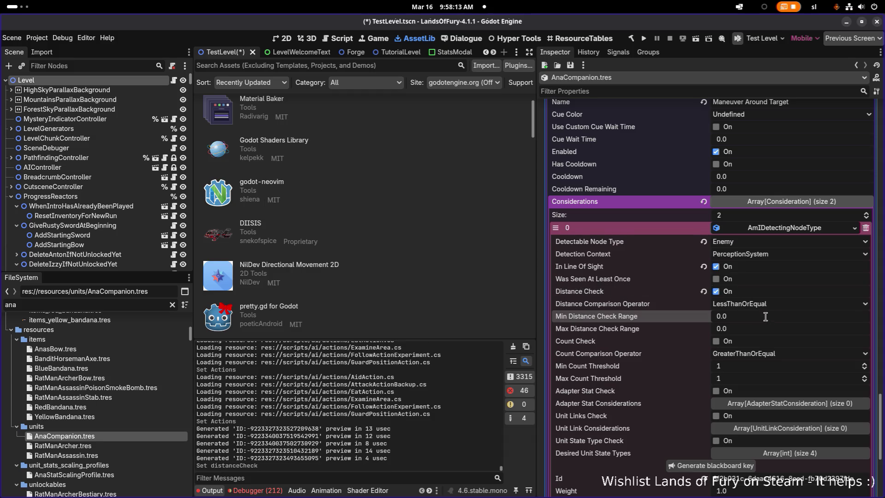
{"action": "type", "text": "32"}
{"action": "key", "text": "Return"}
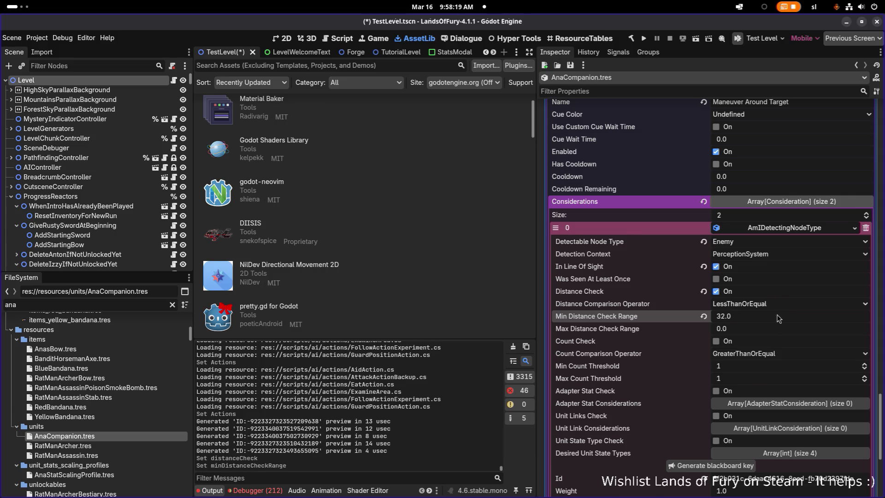
{"action": "scroll", "coordinate": [760, 381], "scroll_direction": "down", "scroll_amount": 3}
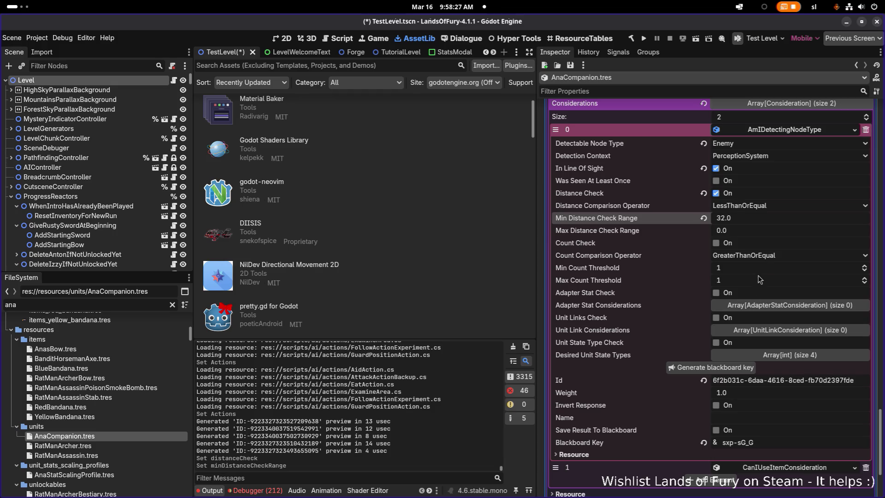
{"action": "scroll", "coordinate": [766, 296], "scroll_direction": "down", "scroll_amount": 3}
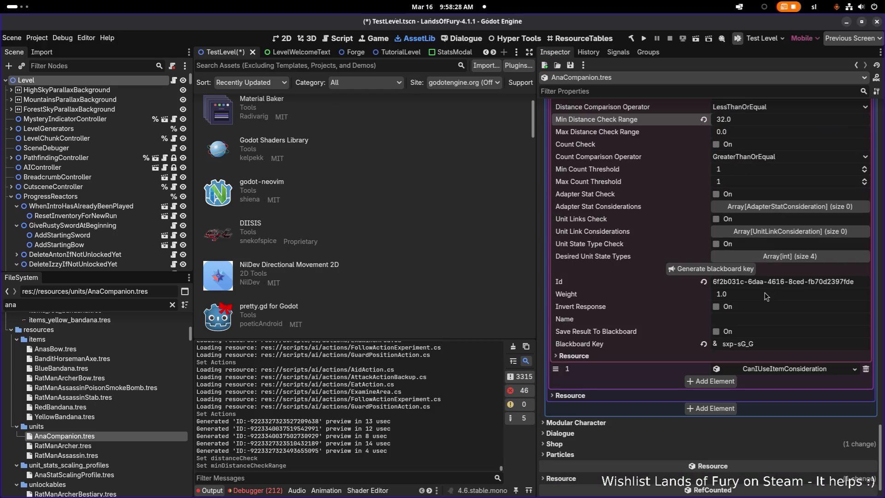
Step: Set the CanIUseItemConsideration's Item Id to anas_bow
{"action": "left_click", "coordinate": [788, 373]}
{"action": "left_click", "coordinate": [789, 373]}
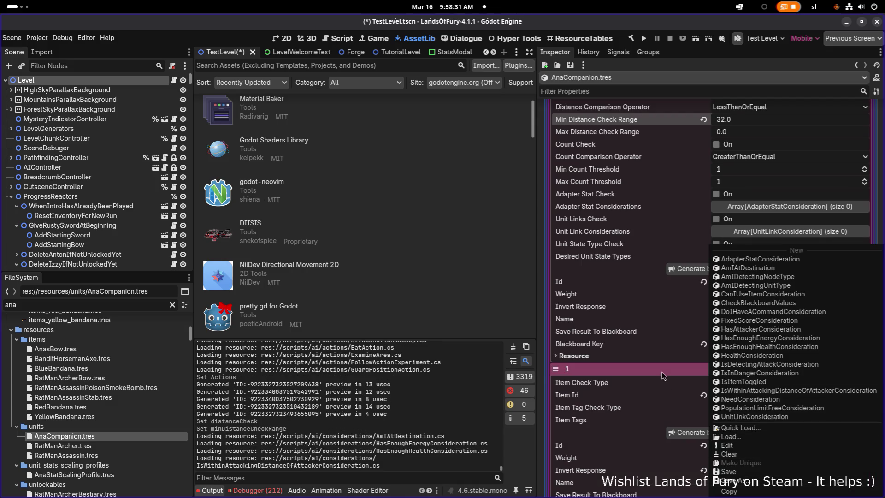
{"action": "left_click", "coordinate": [663, 371]}
{"action": "left_click", "coordinate": [830, 396]}
{"action": "key", "text": "ctrl+a"}
{"action": "type", "text": "anas_bow"}
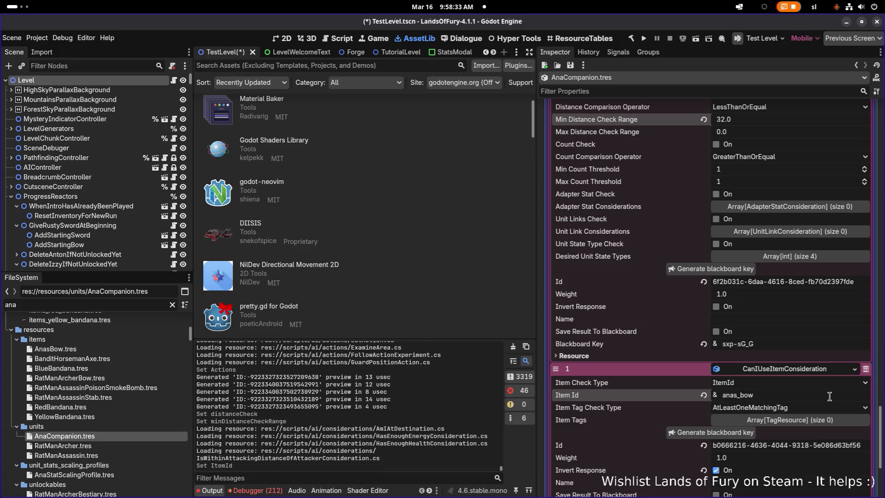
Step: Save the scene with Ctrl+S
{"action": "scroll", "coordinate": [816, 394], "scroll_direction": "down", "scroll_amount": 3}
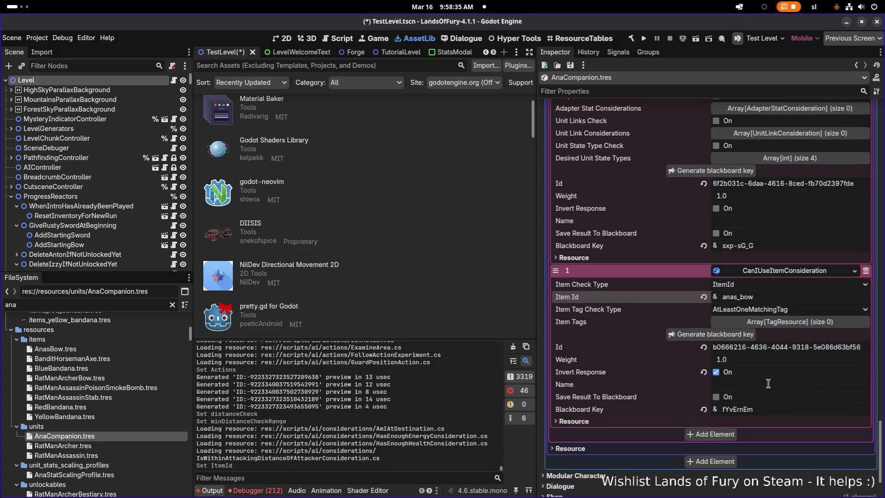
{"action": "scroll", "coordinate": [734, 405], "scroll_direction": "up", "scroll_amount": 6}
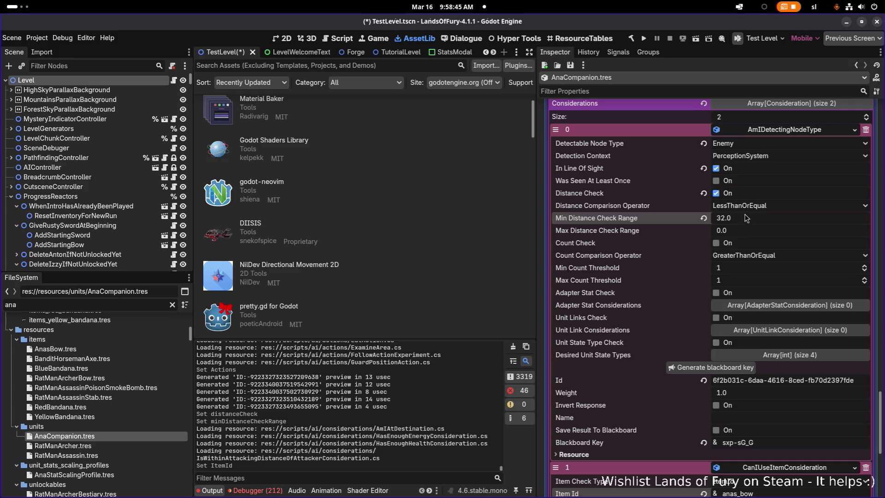
{"action": "key", "text": "ctrl+s"}
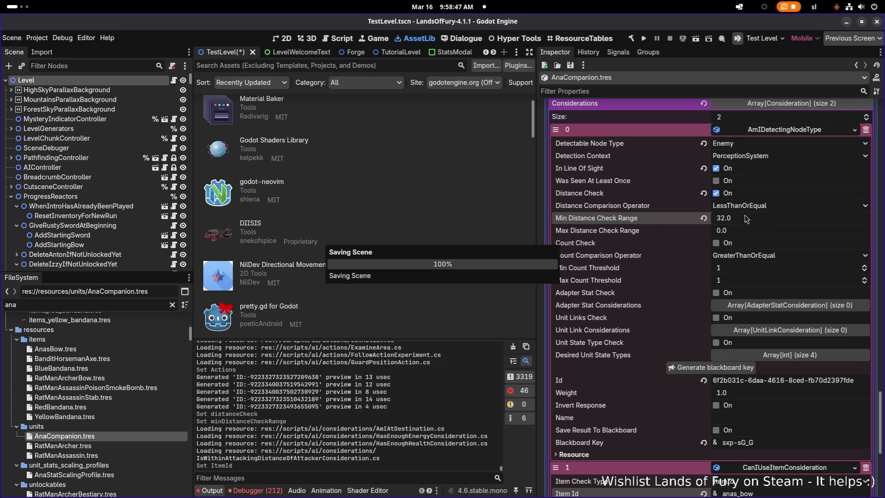